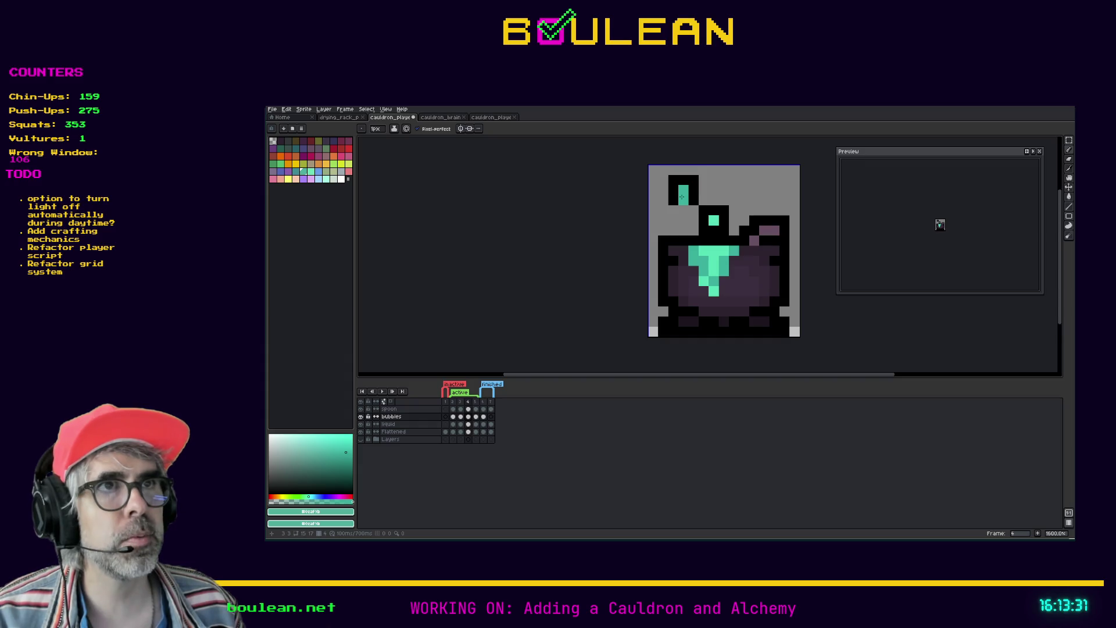
Step: Shade the top-left potion bubble with teal and lighter teal pixels
{"action": "left_click", "coordinate": [673, 201]}
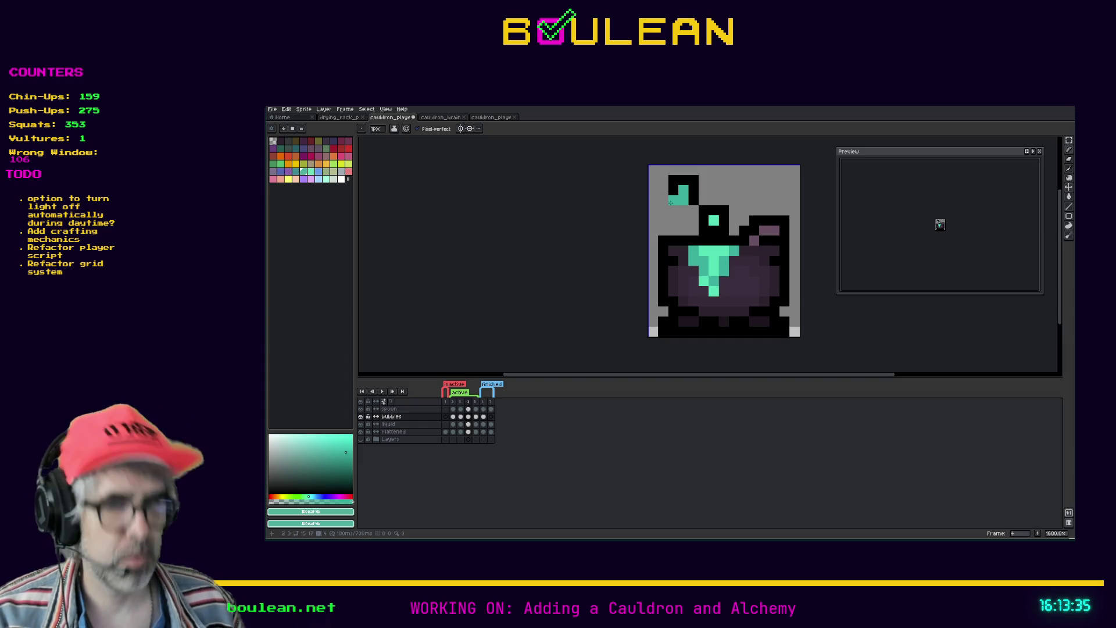
{"action": "key", "text": "alt"}
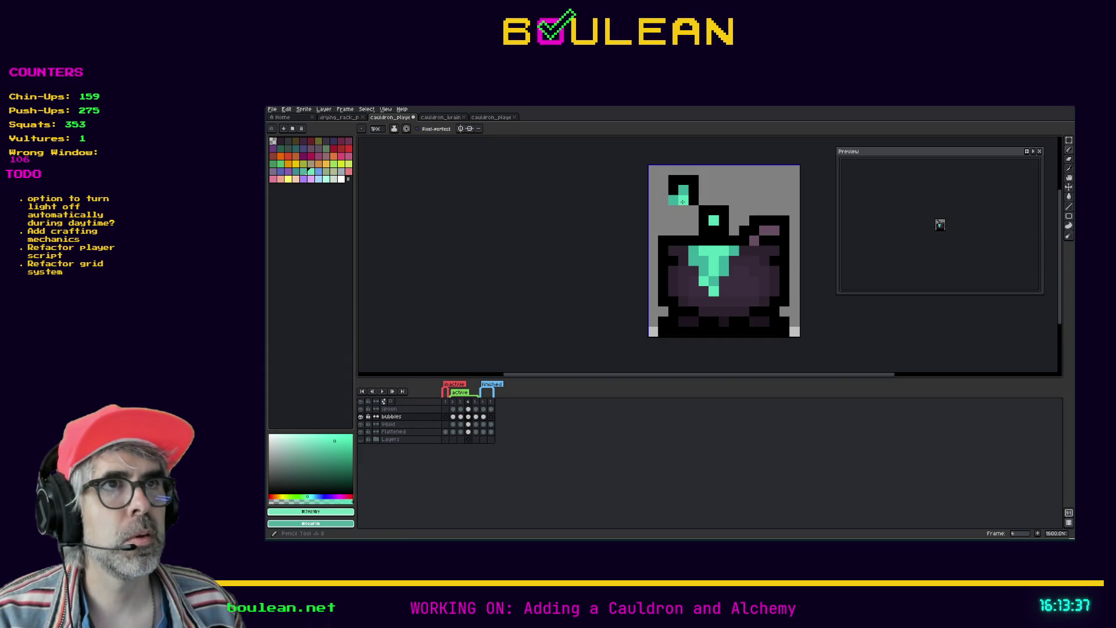
{"action": "left_click", "coordinate": [680, 198]}
{"action": "left_click", "coordinate": [673, 190]}
{"action": "left_click", "coordinate": [684, 201], "text": "alt"}
{"action": "left_click", "coordinate": [692, 210]}
{"action": "key", "text": "ctrl+z"}
Step: Outline the bubble's bottom and left in black and lower it by one pixel
{"action": "left_click", "coordinate": [696, 200], "text": "alt"}
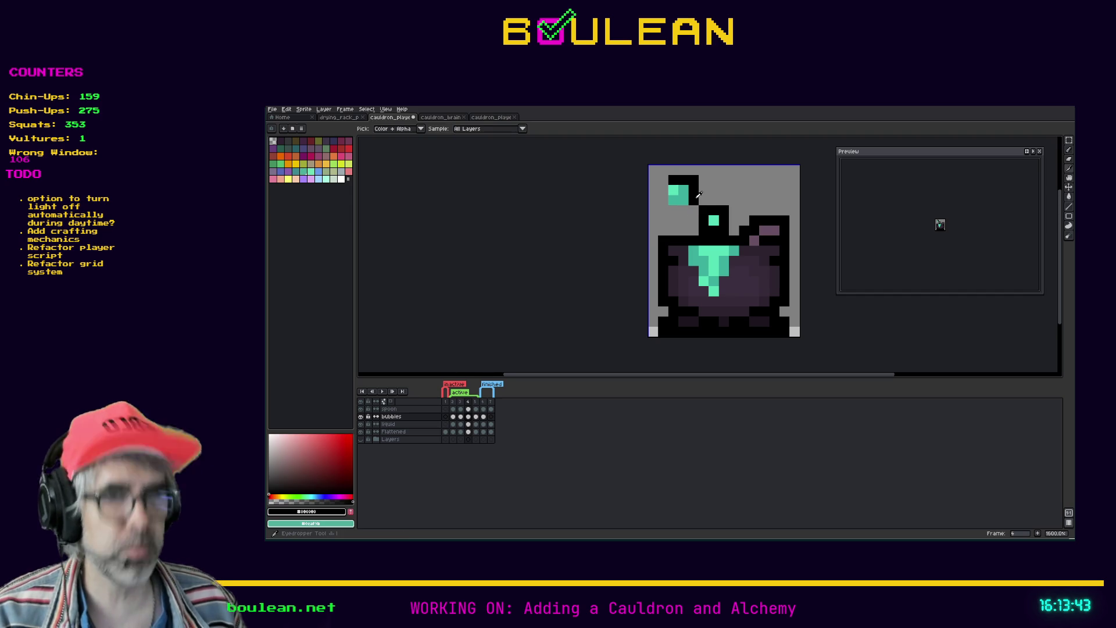
{"action": "mouse_move", "coordinate": [693, 207]}
{"action": "left_mouse_down"}
{"action": "mouse_move", "coordinate": [663, 210]}
{"action": "mouse_move", "coordinate": [661, 187]}
{"action": "left_mouse_up"}
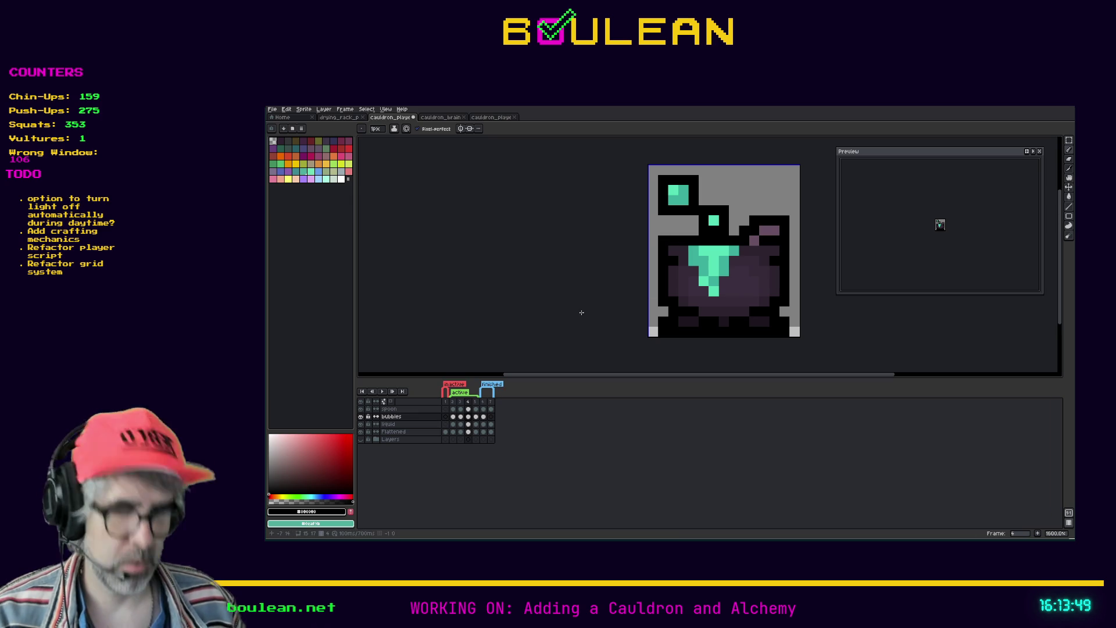
{"action": "key", "text": "m"}
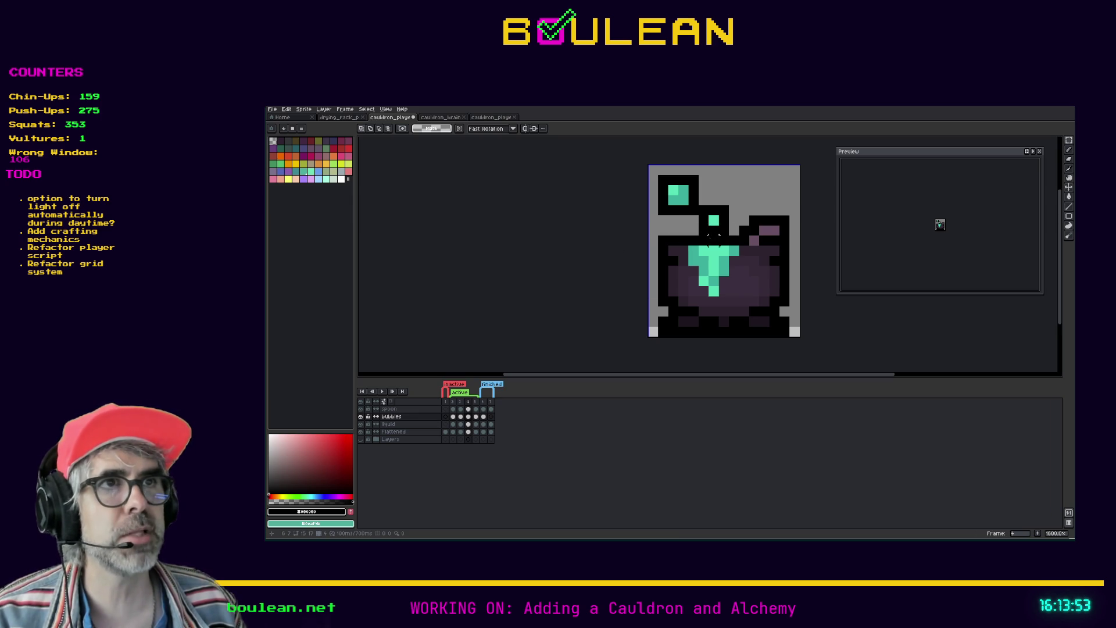
{"action": "mouse_move", "coordinate": [693, 211]}
{"action": "left_mouse_down"}
{"action": "mouse_move", "coordinate": [658, 175]}
{"action": "mouse_move", "coordinate": [679, 201]}
{"action": "left_mouse_up"}
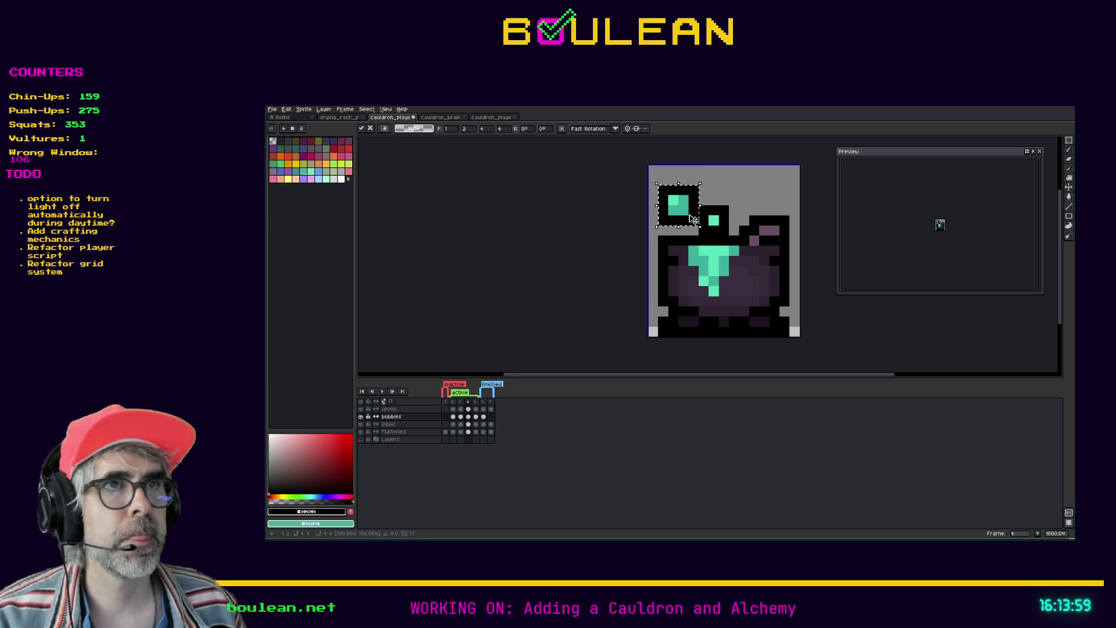
{"action": "key", "text": "ctrl+d"}
{"action": "left_click", "coordinate": [446, 403]}
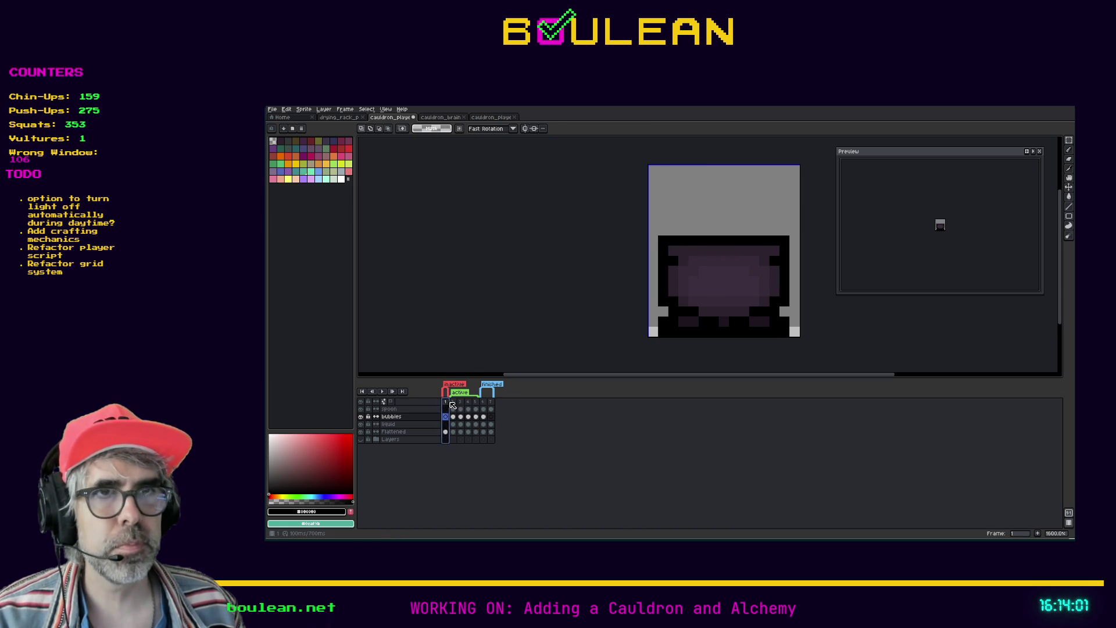
Step: On frame 5, nudge the large bubble one pixel up and to the right
{"action": "left_click", "coordinate": [454, 405]}
{"action": "key", "text": "Right"}
{"action": "key", "text": "Right"}
{"action": "key", "text": "Right"}
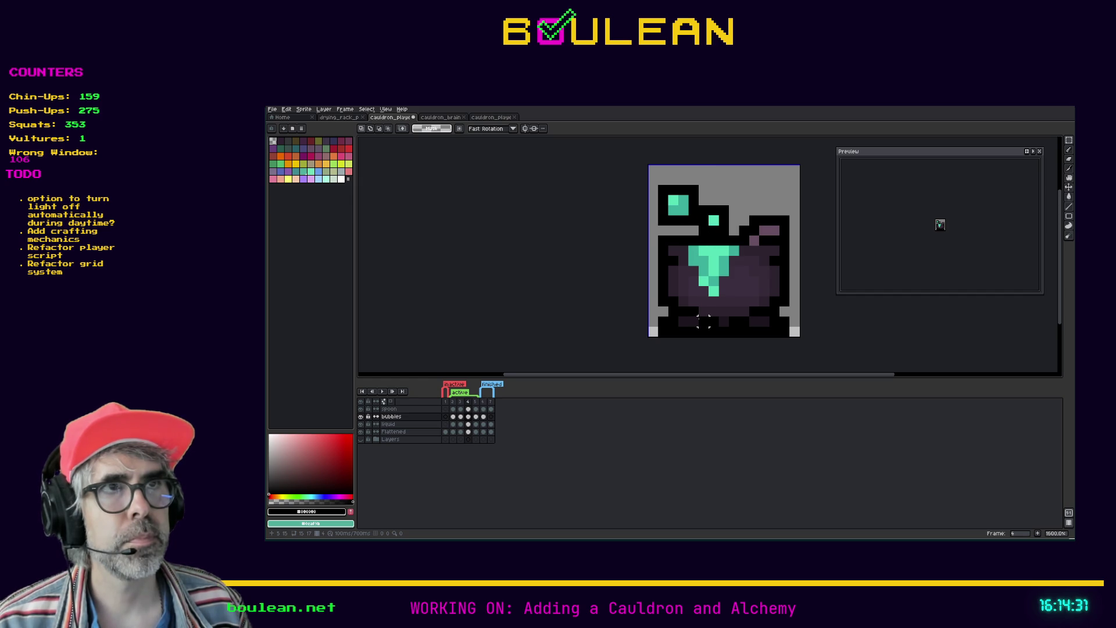
{"action": "mouse_move", "coordinate": [699, 227]}
{"action": "left_mouse_down"}
{"action": "mouse_move", "coordinate": [655, 184]}
{"action": "mouse_move", "coordinate": [676, 209]}
{"action": "mouse_move", "coordinate": [686, 199]}
{"action": "mouse_move", "coordinate": [710, 218]}
{"action": "mouse_move", "coordinate": [666, 174]}
{"action": "mouse_move", "coordinate": [683, 200]}
{"action": "left_mouse_up"}
Step: Commit the bubble move, then step through and play the frames to review the bubbles
{"action": "left_click", "coordinate": [615, 279]}
{"action": "left_click", "coordinate": [452, 405]}
{"action": "left_click", "coordinate": [476, 405]}
{"action": "key", "text": "Left"}
{"action": "key", "text": "Right"}
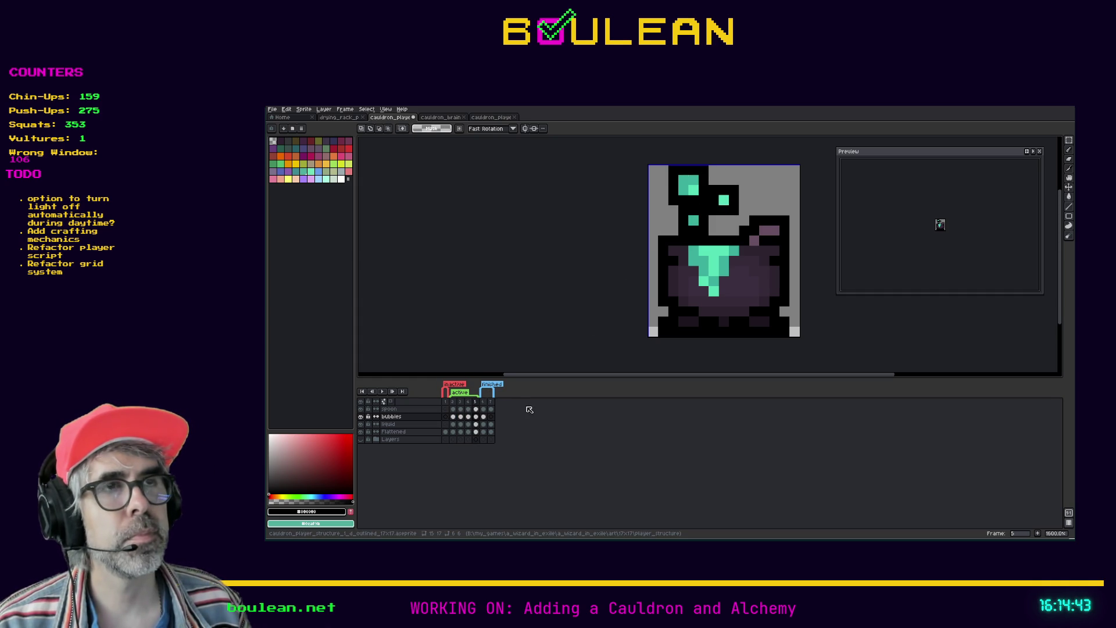
{"action": "key", "text": "Return"}
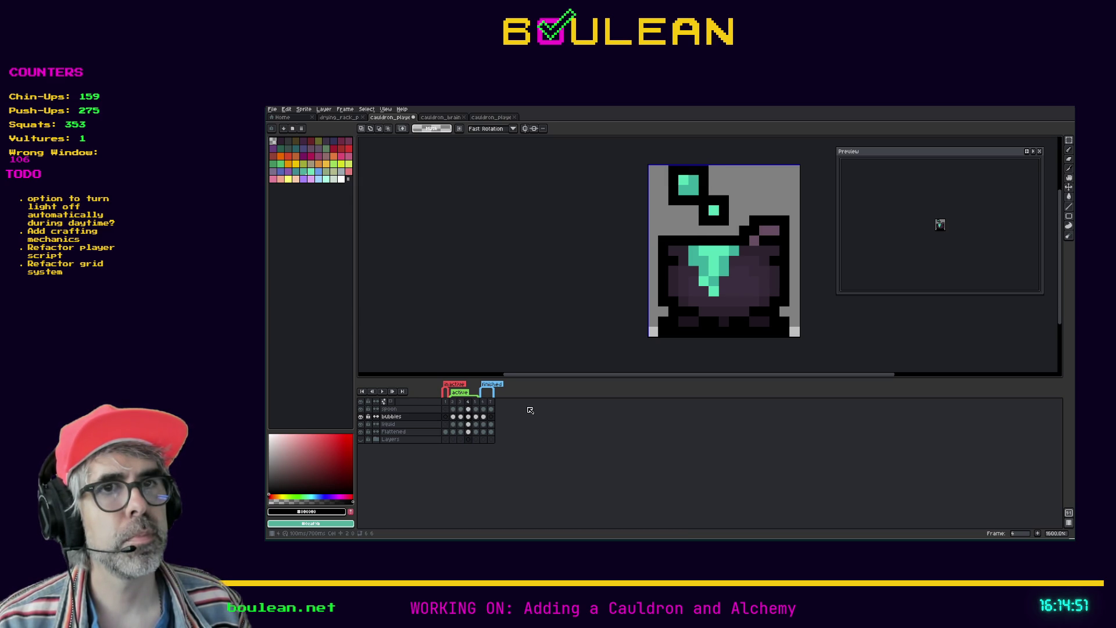
{"action": "key", "text": "Right"}
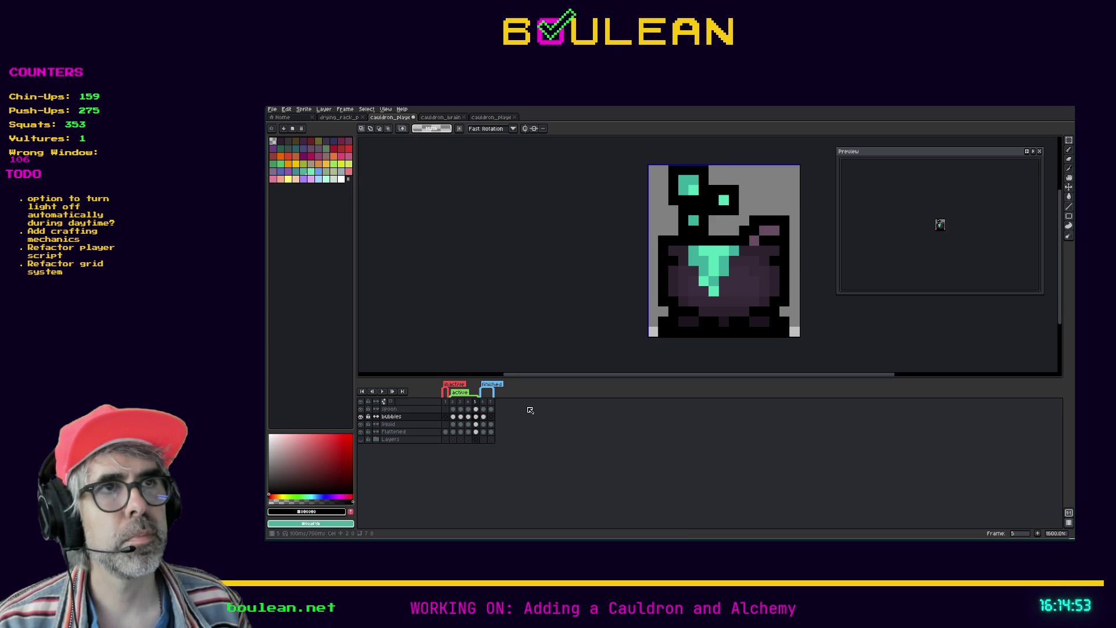
{"action": "key", "text": "Left"}
{"action": "key", "text": "Left"}
{"action": "key", "text": "Left"}
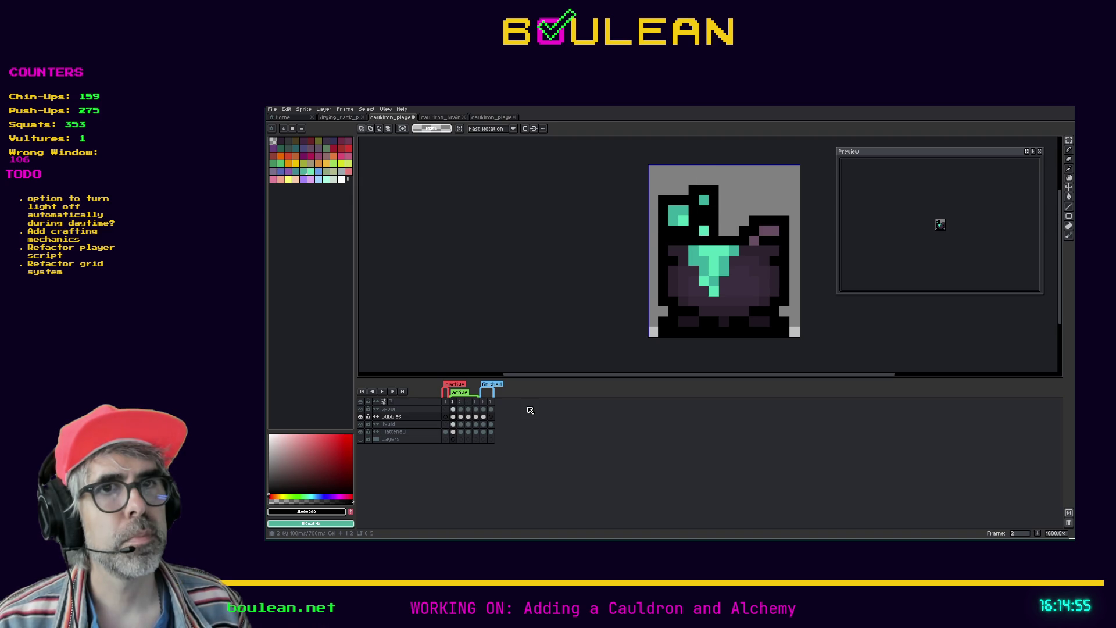
{"action": "key", "text": "Right"}
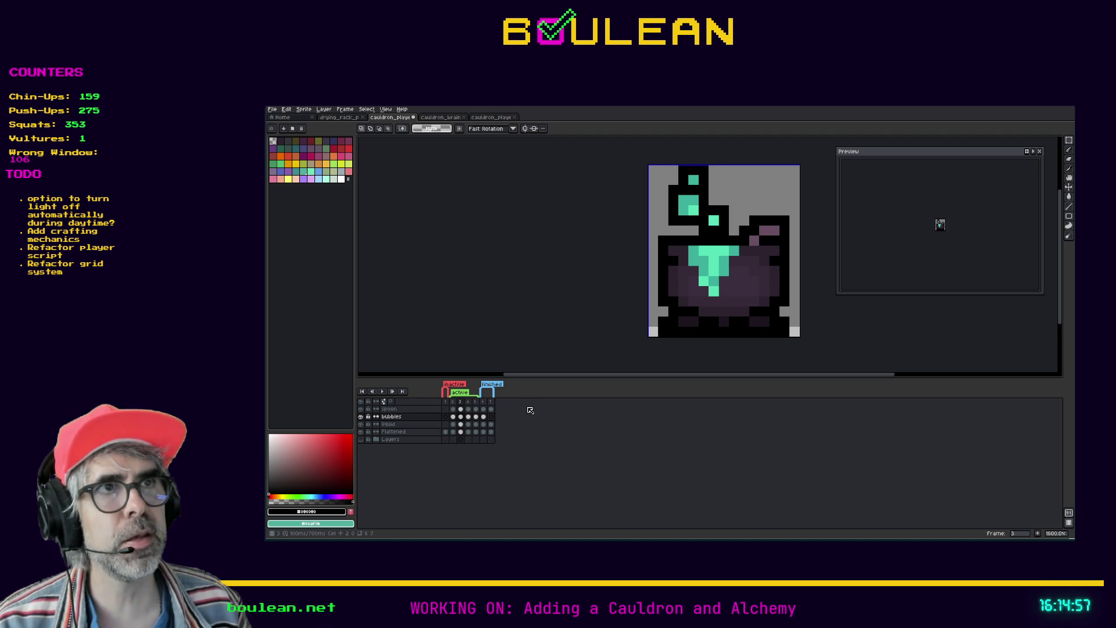
{"action": "key", "text": "Right"}
{"action": "key", "text": "Right"}
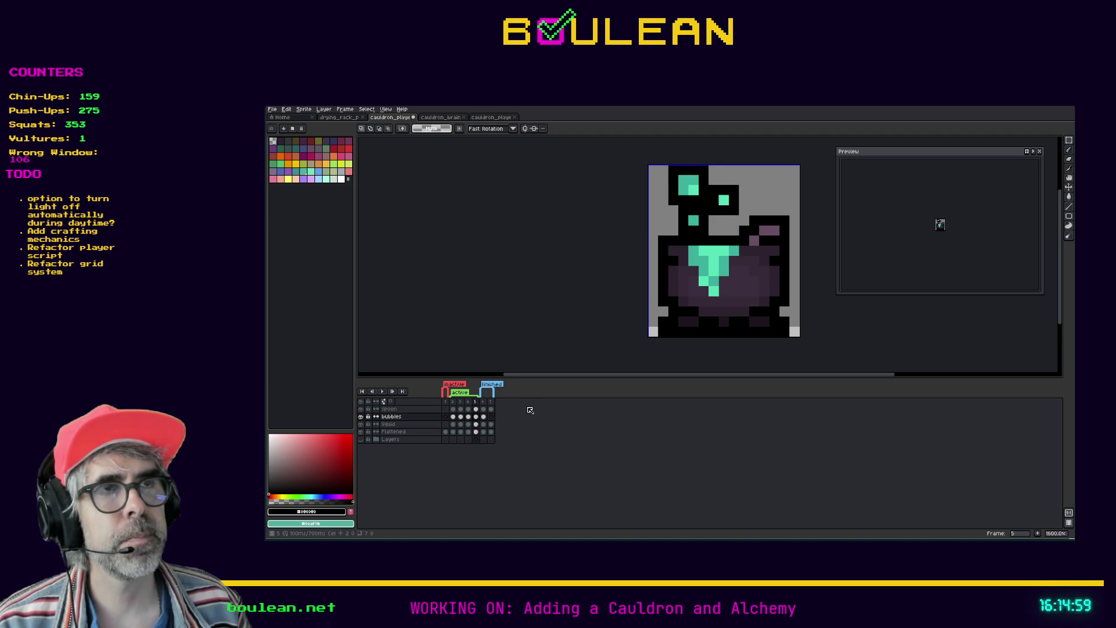
Step: Drag frame 4 to a new position in the timeline and replay the animation
{"action": "left_click", "coordinate": [469, 401]}
{"action": "left_click_drag", "start_coordinate": [472, 402], "coordinate": [481, 402]}
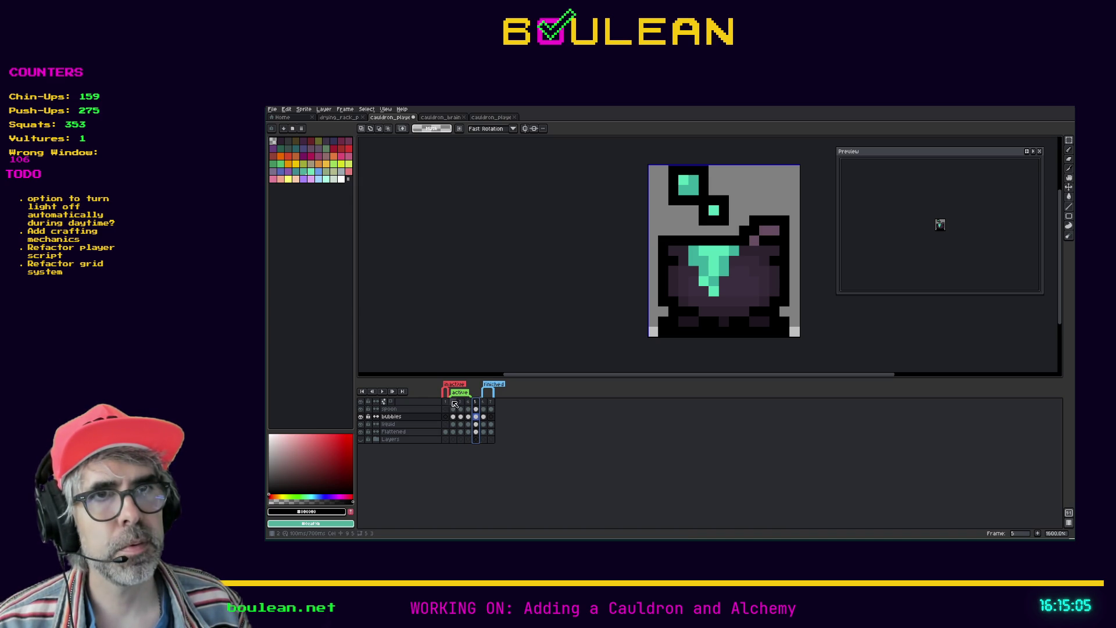
{"action": "key", "text": "Return"}
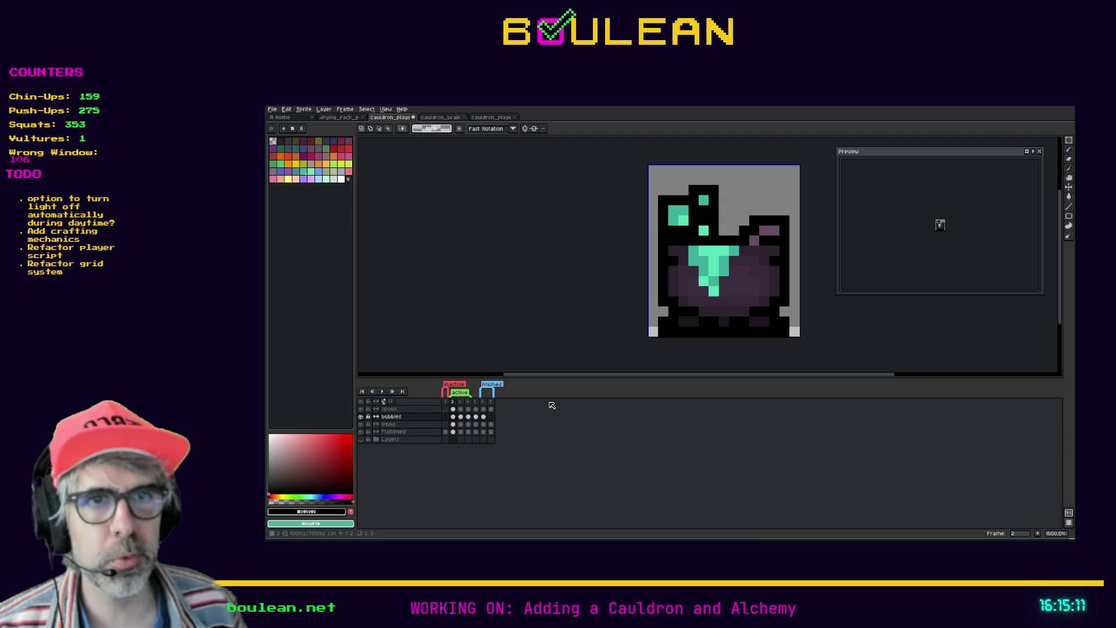
{"action": "left_click", "coordinate": [477, 401]}
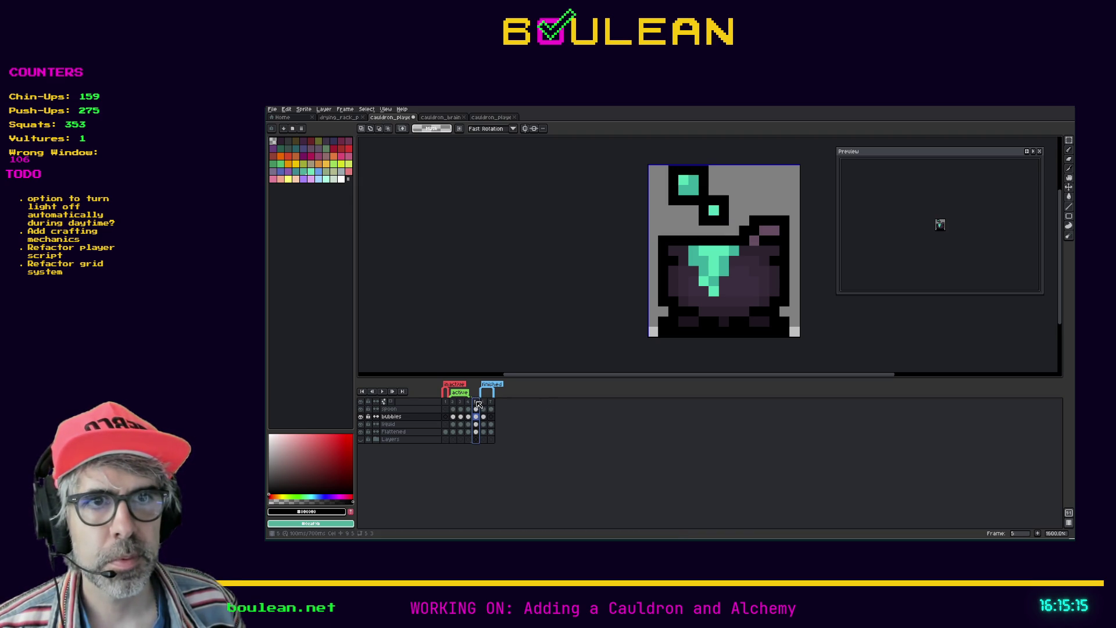
{"action": "key", "text": "Return"}
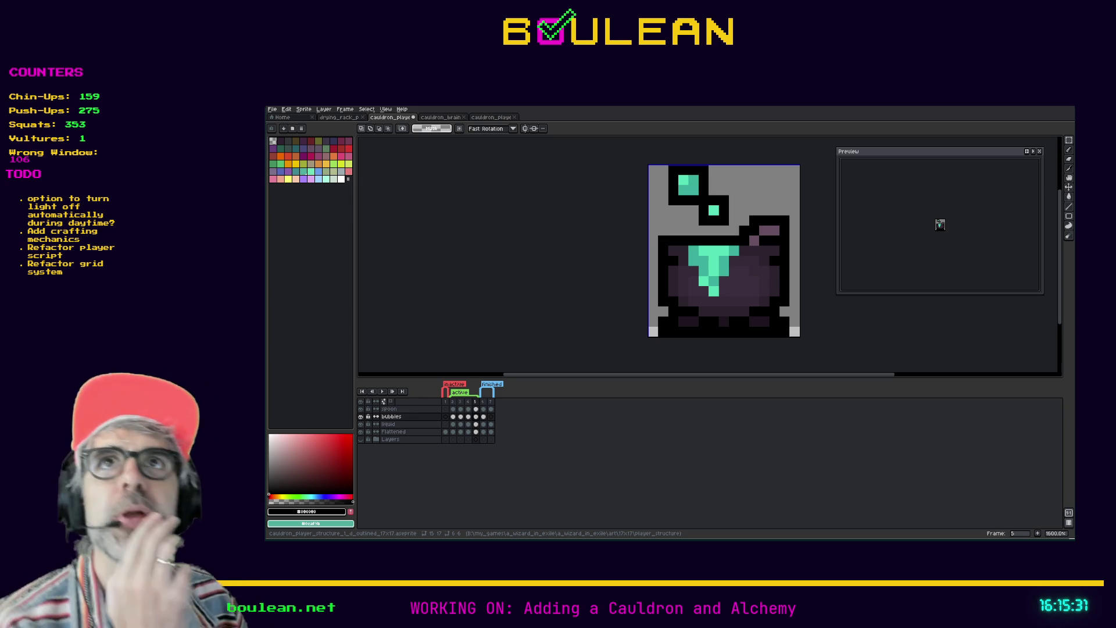
{"action": "left_click", "coordinate": [455, 403]}
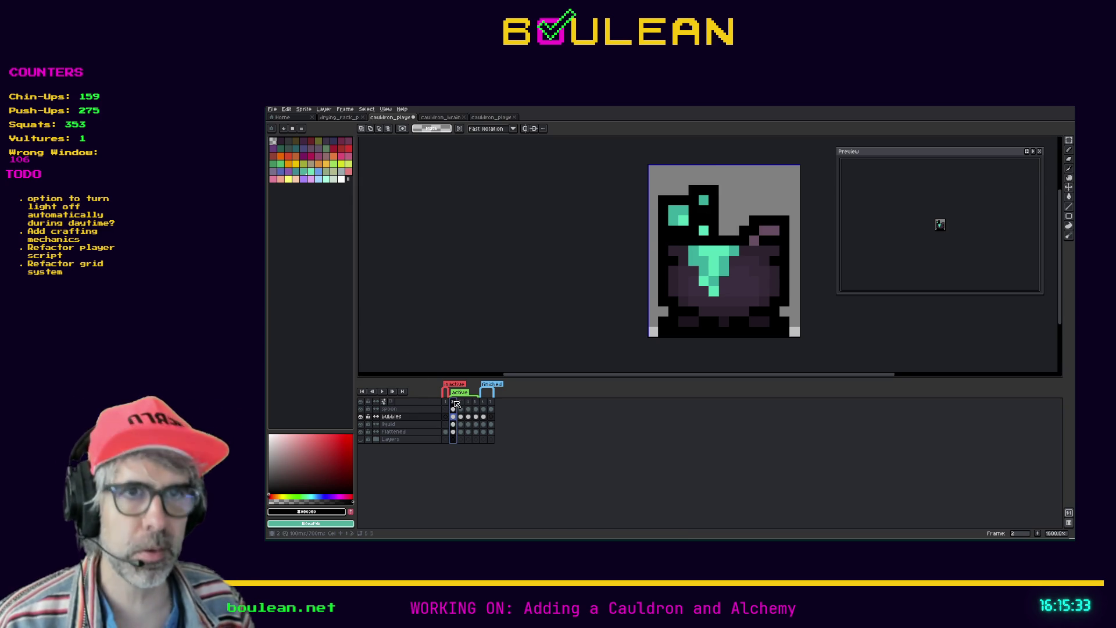
Step: On frame 5, move the small bubble up and left above the larger one, then play the animation
{"action": "key", "text": "Right"}
{"action": "key", "text": "Right"}
{"action": "key", "text": "Right"}
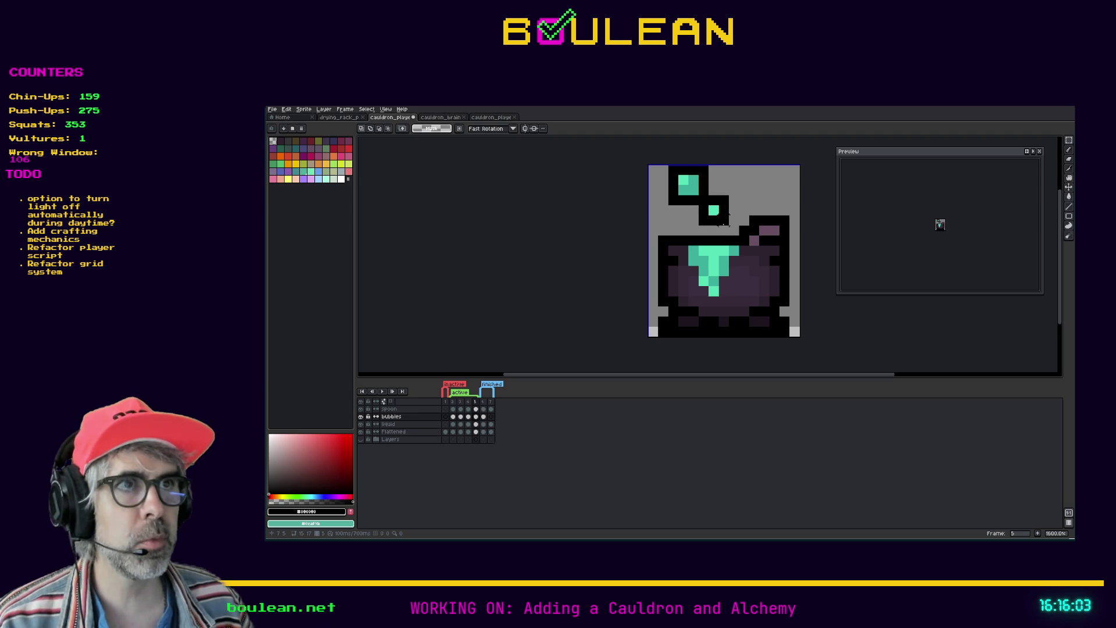
{"action": "mouse_move", "coordinate": [728, 226]}
{"action": "left_mouse_down"}
{"action": "mouse_move", "coordinate": [697, 196]}
{"action": "mouse_move", "coordinate": [720, 208]}
{"action": "mouse_move", "coordinate": [735, 194]}
{"action": "mouse_move", "coordinate": [699, 195]}
{"action": "mouse_move", "coordinate": [666, 163]}
{"action": "mouse_move", "coordinate": [703, 217]}
{"action": "left_mouse_up"}
{"action": "key", "text": "ctrl+d"}
{"action": "key", "text": "ctrl+z"}
{"action": "left_click_drag", "start_coordinate": [716, 182], "coordinate": [671, 171]}
{"action": "key", "text": "i"}
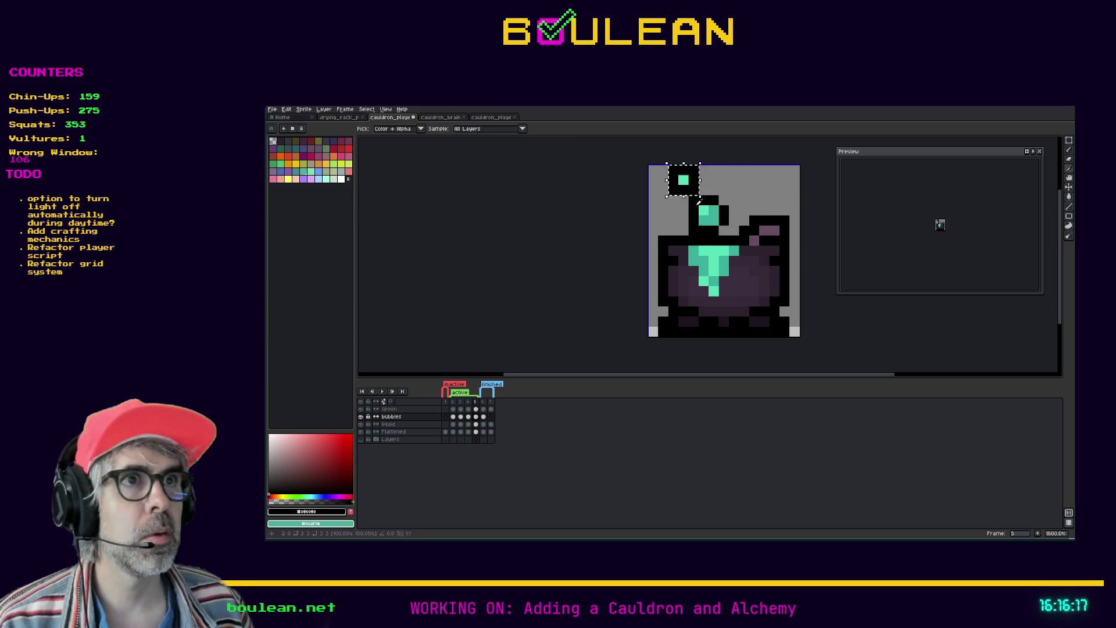
{"action": "key", "text": "ctrl+d"}
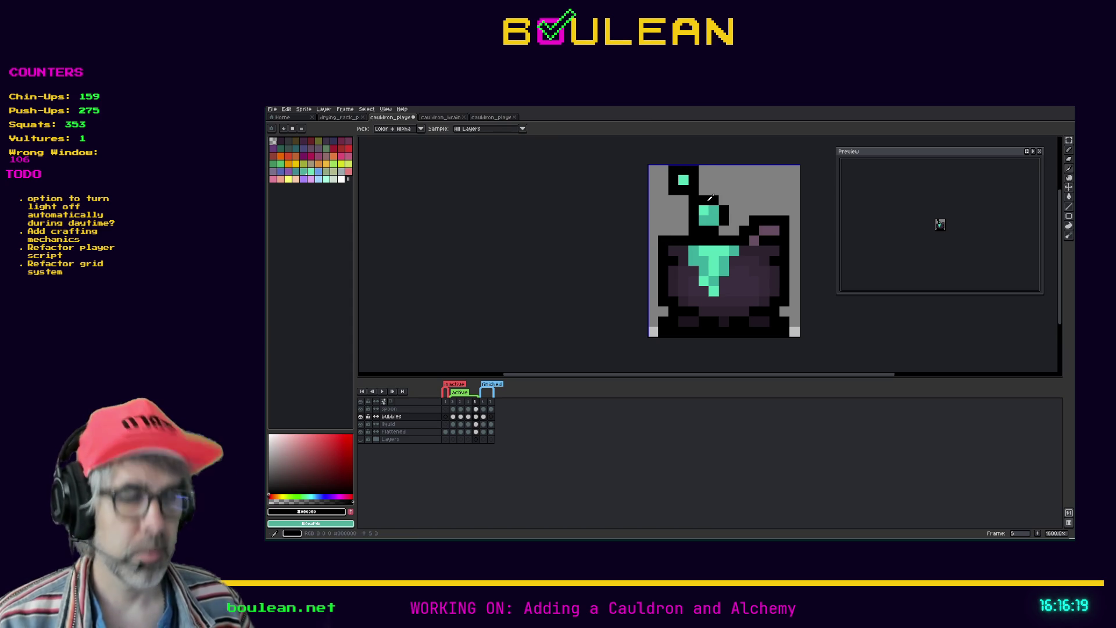
{"action": "key", "text": "b"}
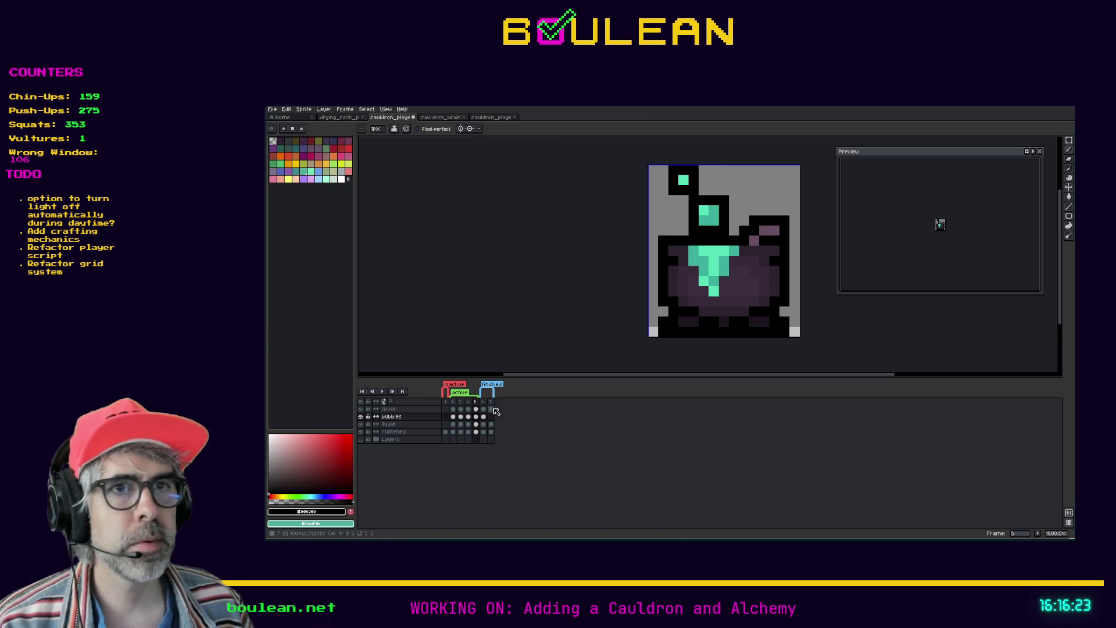
{"action": "key", "text": "Return"}
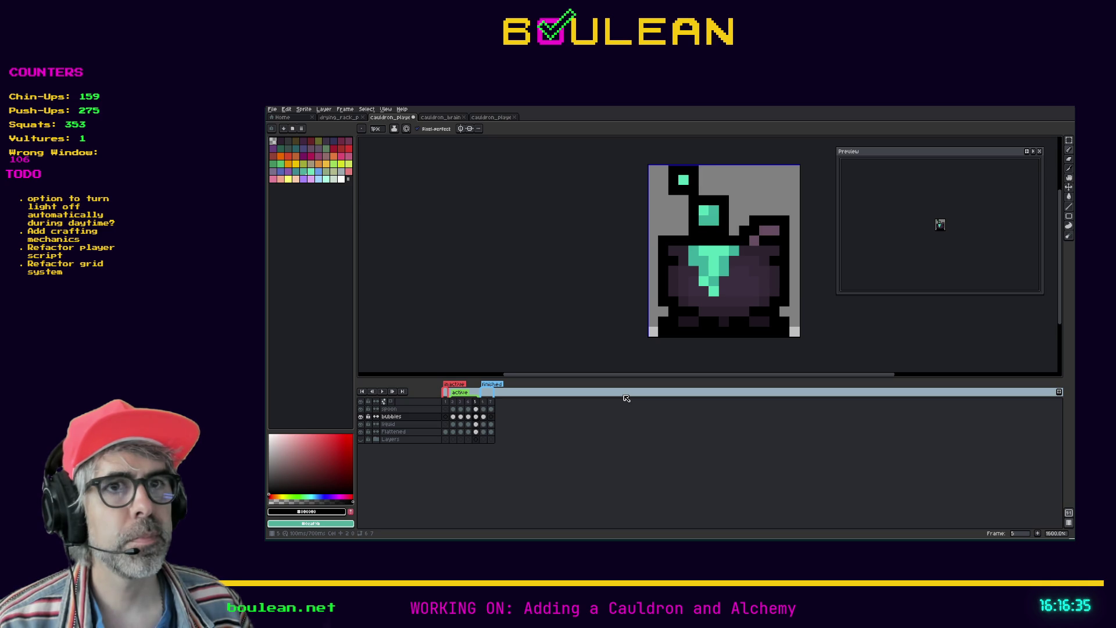
Step: Select frame 5's upper bubble and adjust its position by a pixel
{"action": "key", "text": "m"}
{"action": "mouse_move", "coordinate": [693, 190]}
{"action": "left_mouse_down"}
{"action": "mouse_move", "coordinate": [676, 175]}
{"action": "mouse_move", "coordinate": [686, 193]}
{"action": "left_mouse_up"}
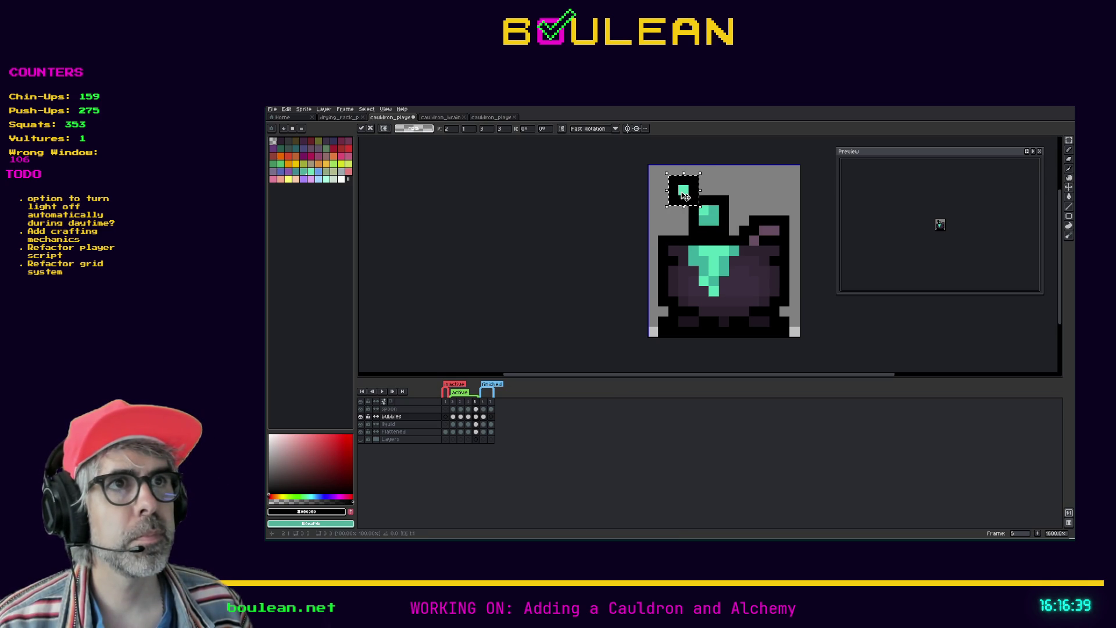
{"action": "left_click_drag", "start_coordinate": [729, 237], "coordinate": [688, 194]}
{"action": "key", "text": "Right"}
{"action": "key", "text": "Up"}
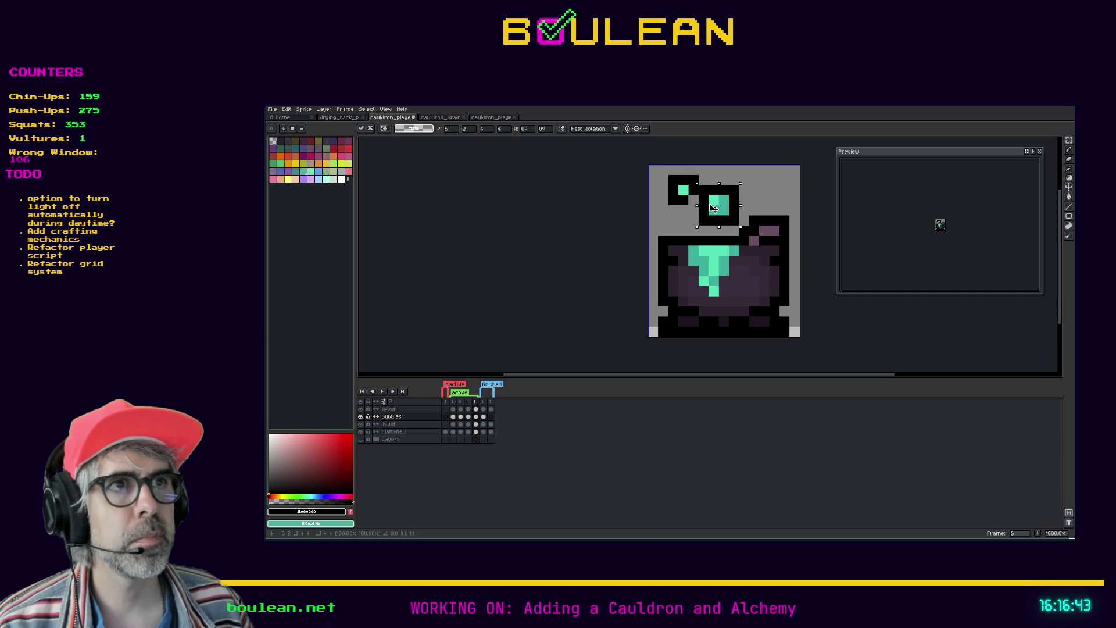
{"action": "key", "text": "Down"}
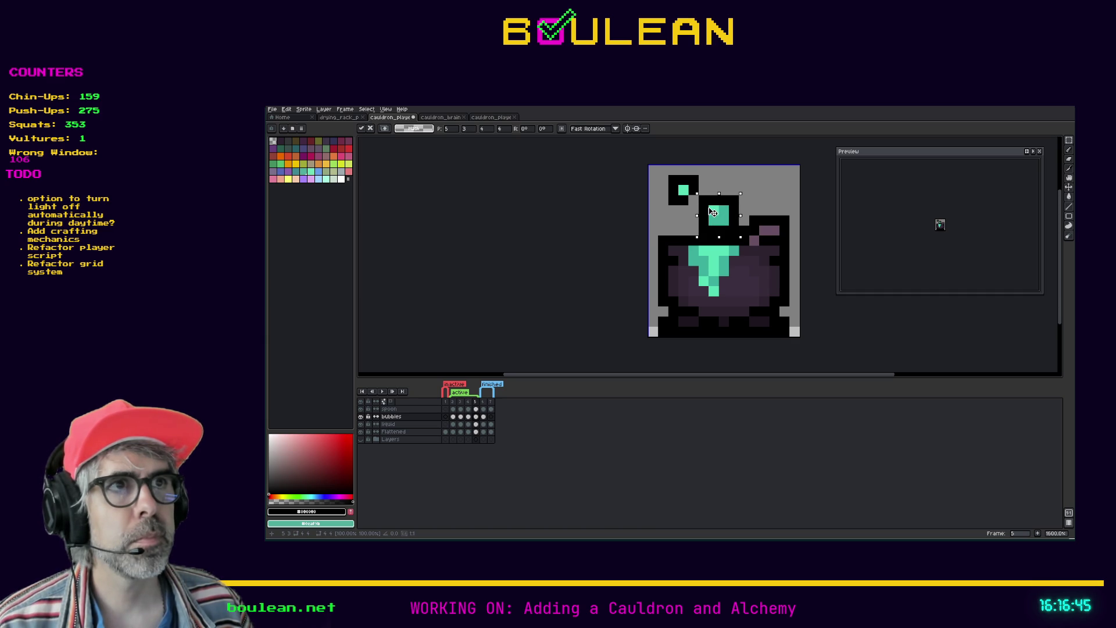
{"action": "key", "text": "ctrl+d"}
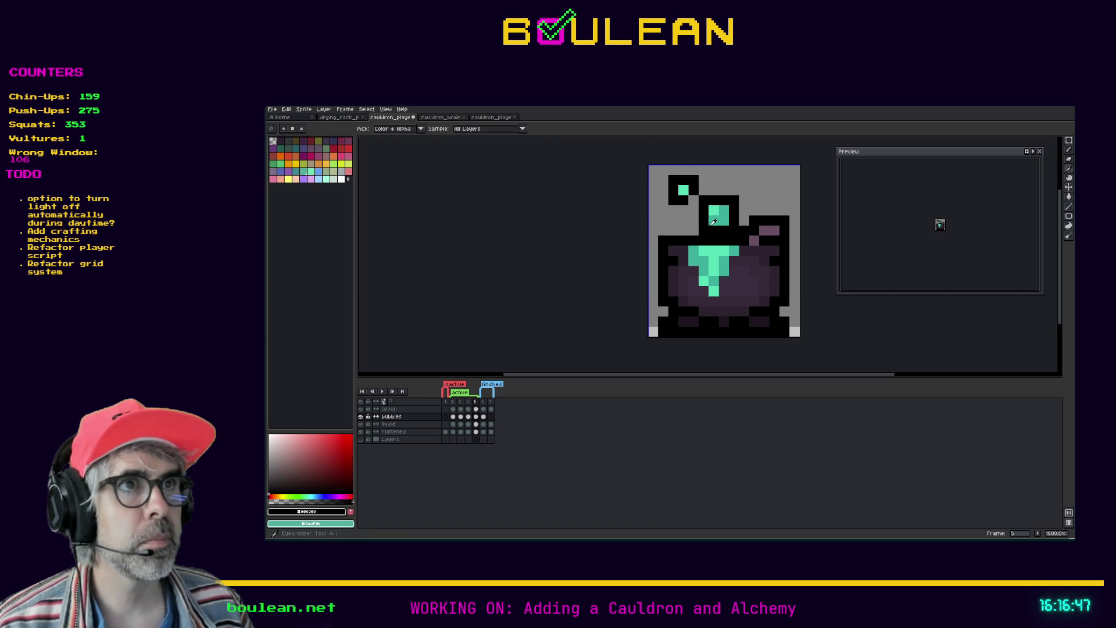
{"action": "key", "text": "b"}
{"action": "left_click", "coordinate": [666, 221]}
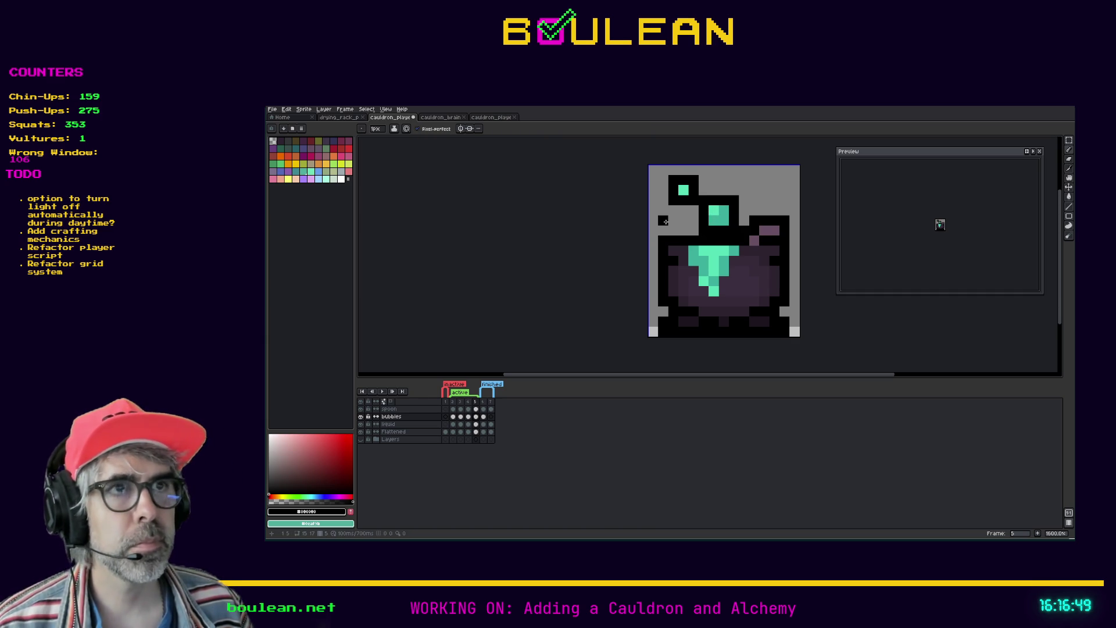
{"action": "key", "text": "ctrl+z"}
Step: Nudge the small bubble one pixel right, then shift both bubbles two pixels left
{"action": "key", "text": "m"}
{"action": "left_click_drag", "start_coordinate": [693, 202], "coordinate": [668, 174]}
{"action": "key", "text": "Right"}
{"action": "left_click", "coordinate": [663, 211]}
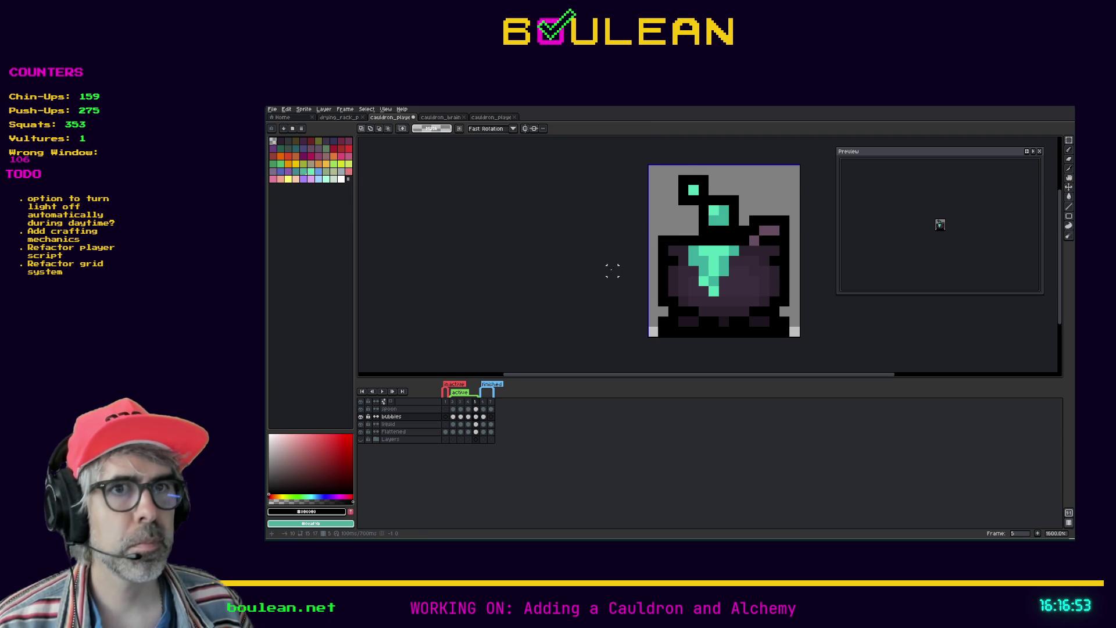
{"action": "left_click_drag", "start_coordinate": [733, 233], "coordinate": [679, 174]}
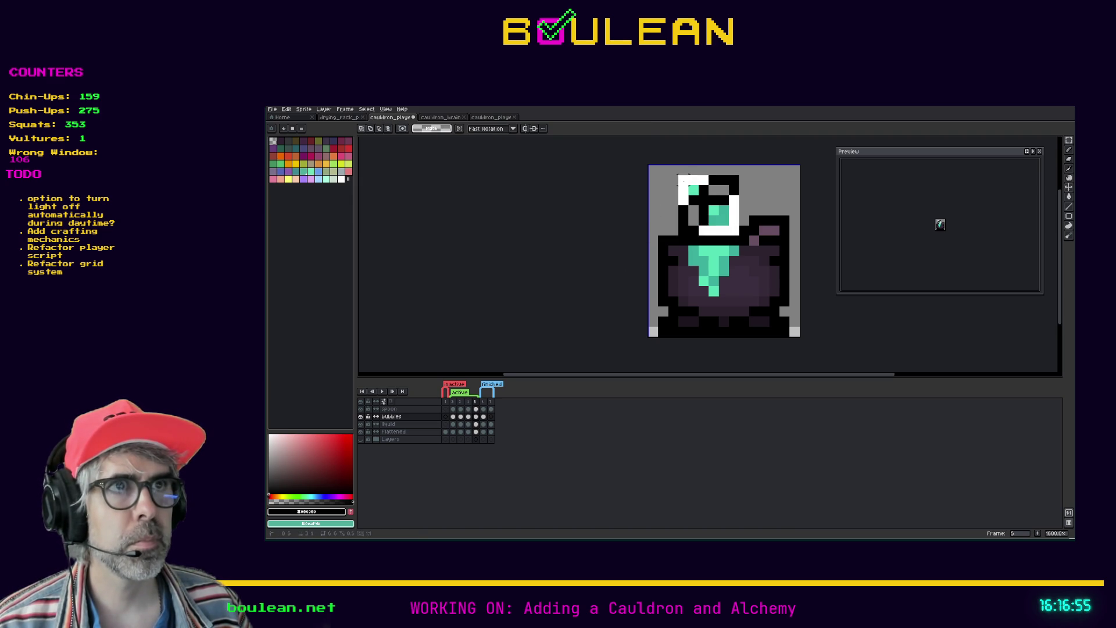
{"action": "key", "text": "Left"}
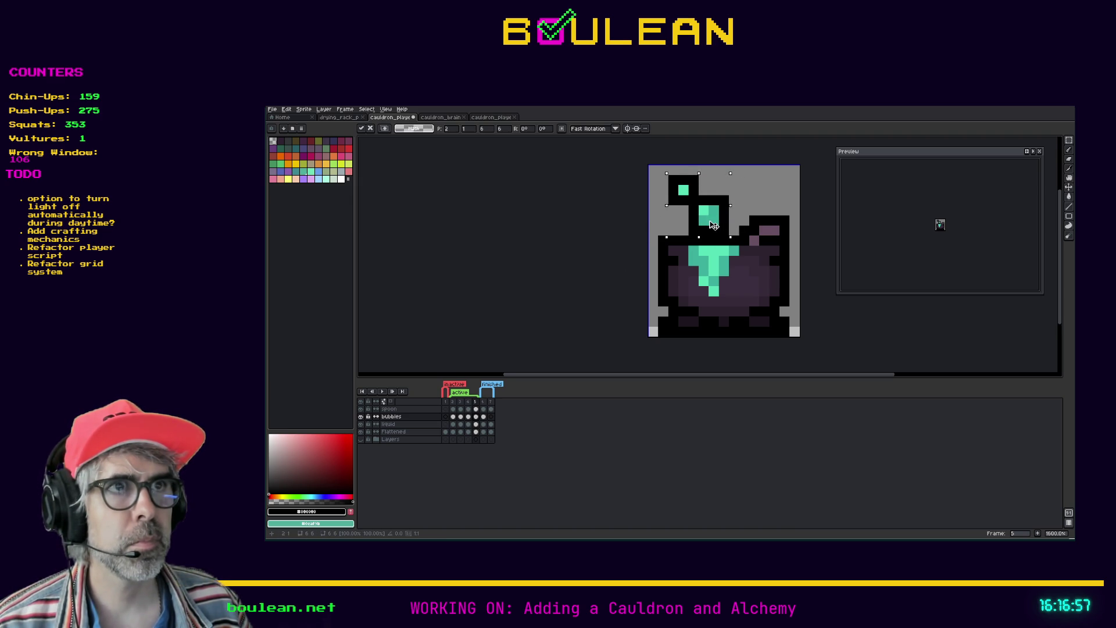
{"action": "key", "text": "Left"}
{"action": "key", "text": "Right"}
{"action": "key", "text": "Left"}
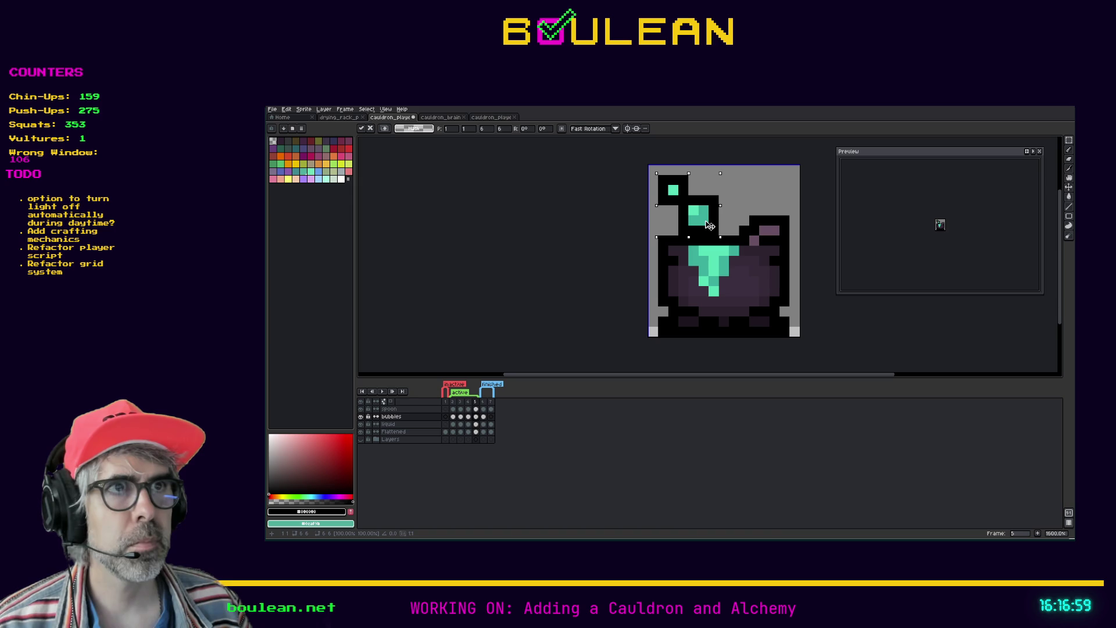
{"action": "key", "text": "Left"}
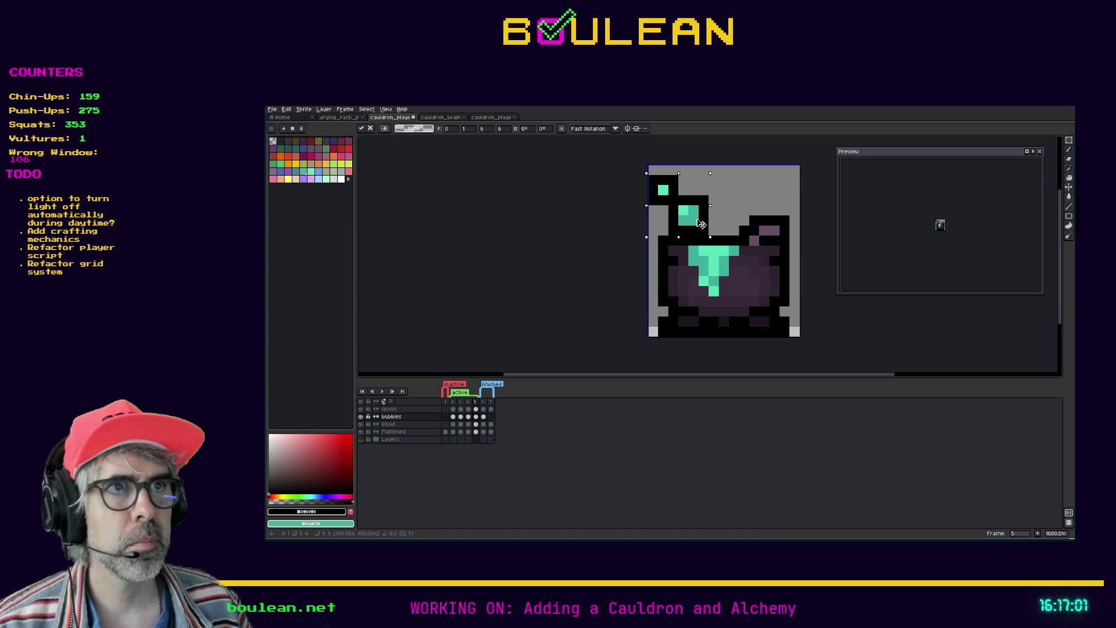
{"action": "key", "text": "Right"}
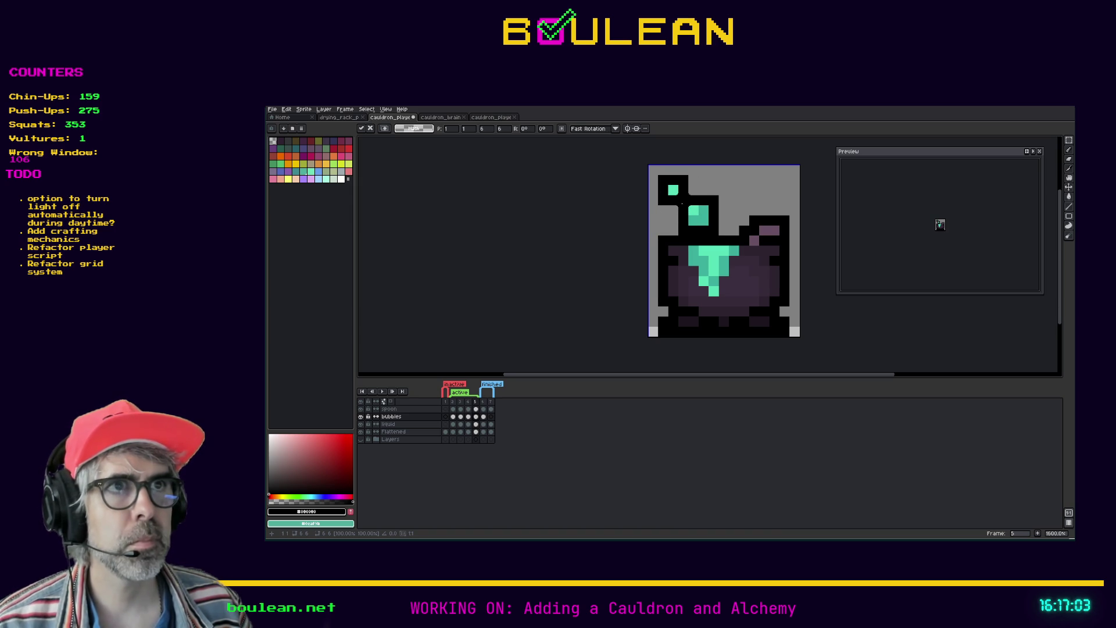
{"action": "key", "text": "Return"}
Step: Reposition the top bubble, preview the animation, and nudge it up one pixel
{"action": "mouse_move", "coordinate": [688, 204]}
{"action": "left_mouse_down"}
{"action": "mouse_move", "coordinate": [657, 173]}
{"action": "mouse_move", "coordinate": [719, 185]}
{"action": "left_mouse_up"}
{"action": "key", "text": "Down"}
{"action": "key", "text": "Return"}
{"action": "key", "text": "b"}
{"action": "key", "text": "ctrl+d"}
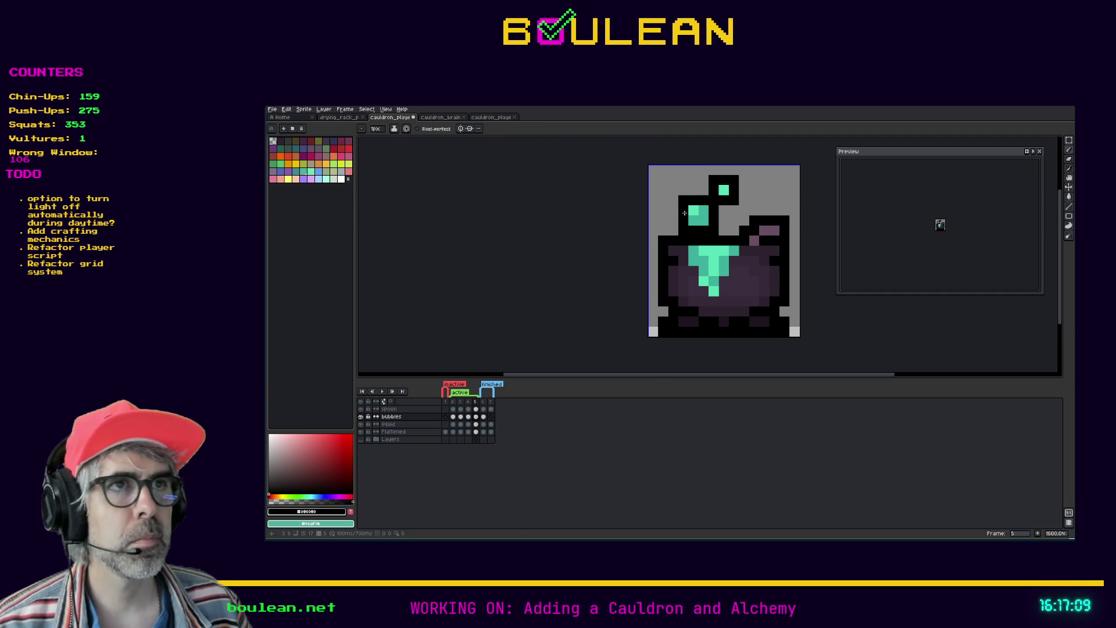
{"action": "key", "text": "Return"}
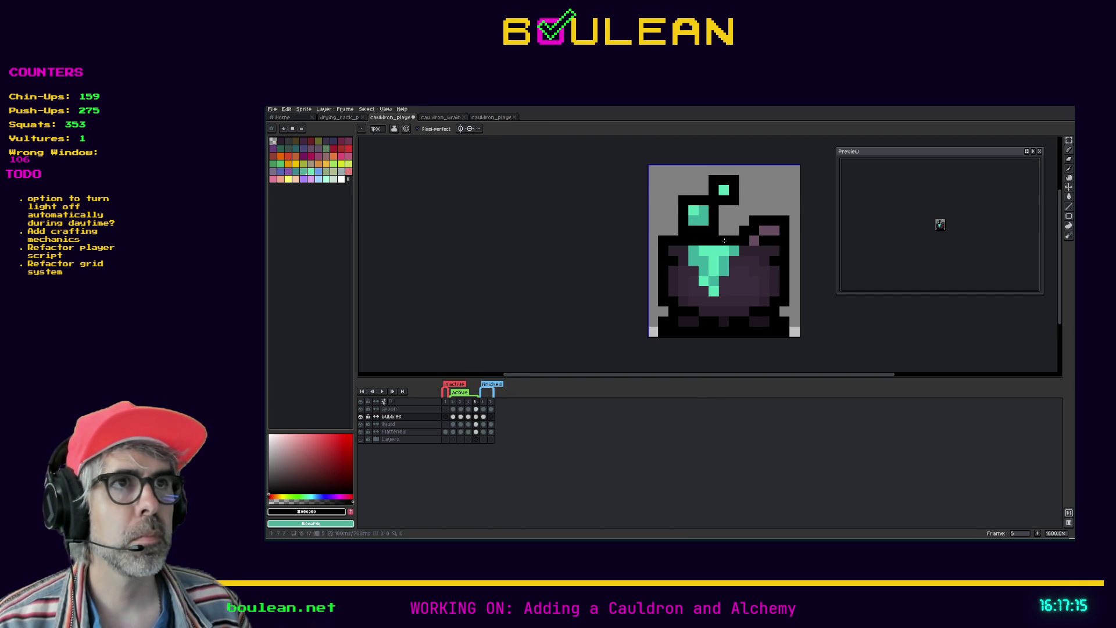
{"action": "key", "text": "m"}
{"action": "mouse_move", "coordinate": [740, 207]}
{"action": "left_mouse_down"}
{"action": "mouse_move", "coordinate": [707, 173]}
{"action": "mouse_move", "coordinate": [724, 181]}
{"action": "left_mouse_up"}
{"action": "key", "text": "Return"}
{"action": "key", "text": "b"}
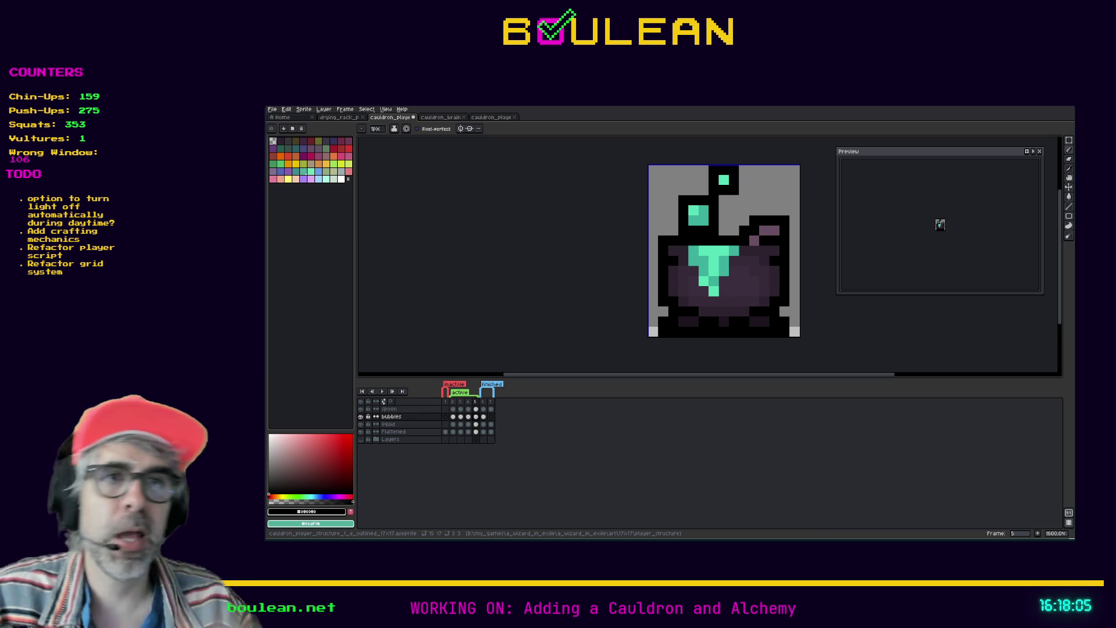
Step: Step back and forth through frames 2 to 4 to compare the bubble positions
{"action": "left_click", "coordinate": [460, 401]}
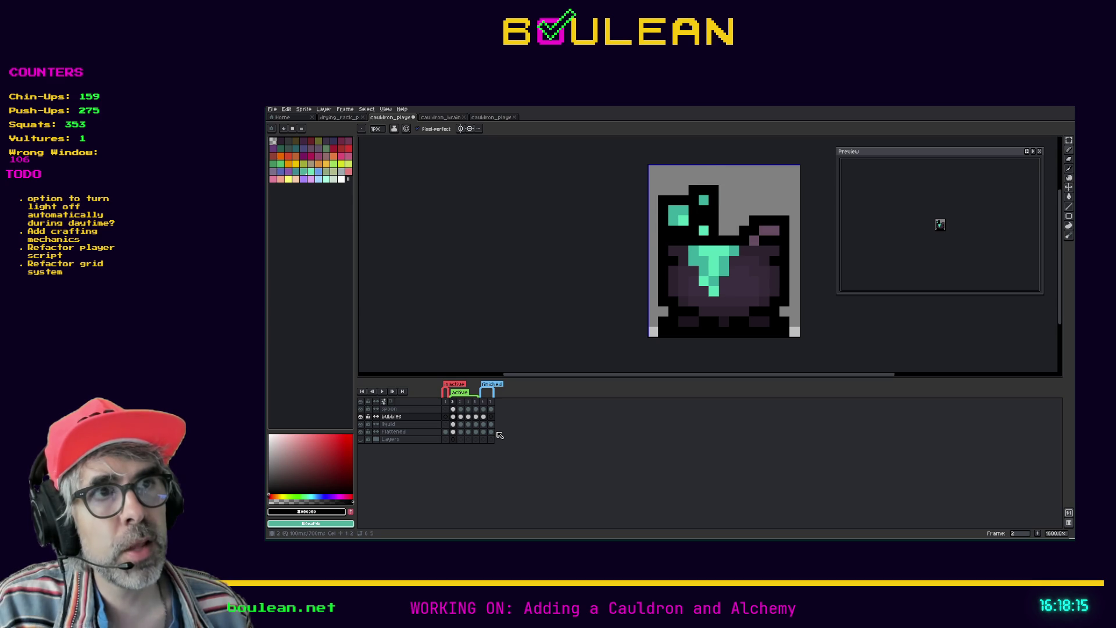
{"action": "key", "text": "Left"}
{"action": "key", "text": "Right"}
{"action": "key", "text": "Left"}
{"action": "key", "text": "Right"}
{"action": "key", "text": "Right"}
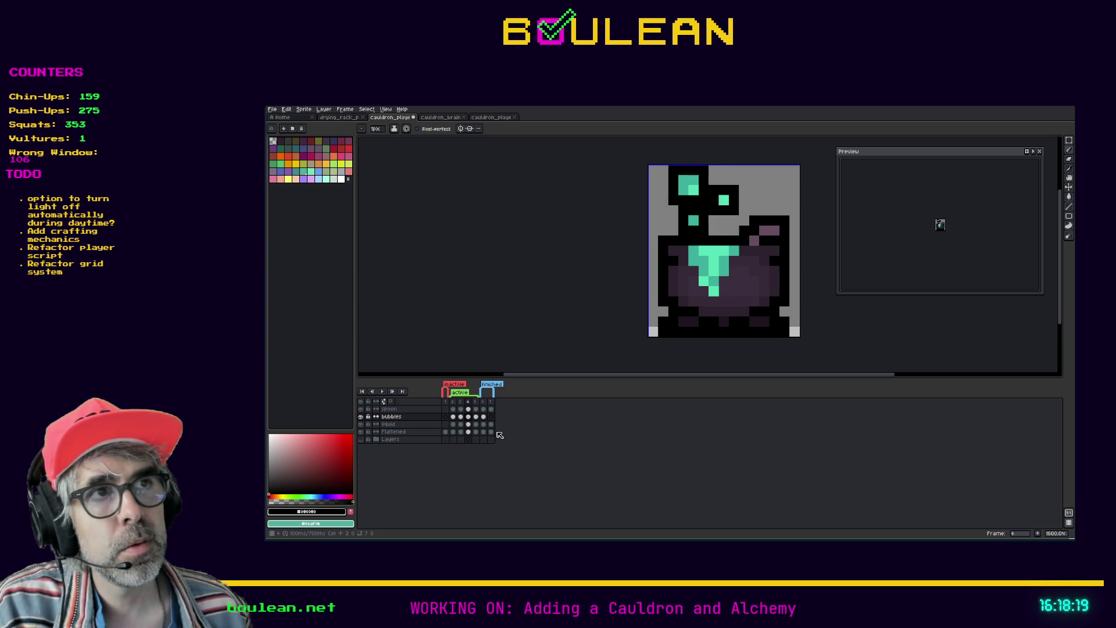
{"action": "key", "text": "Left"}
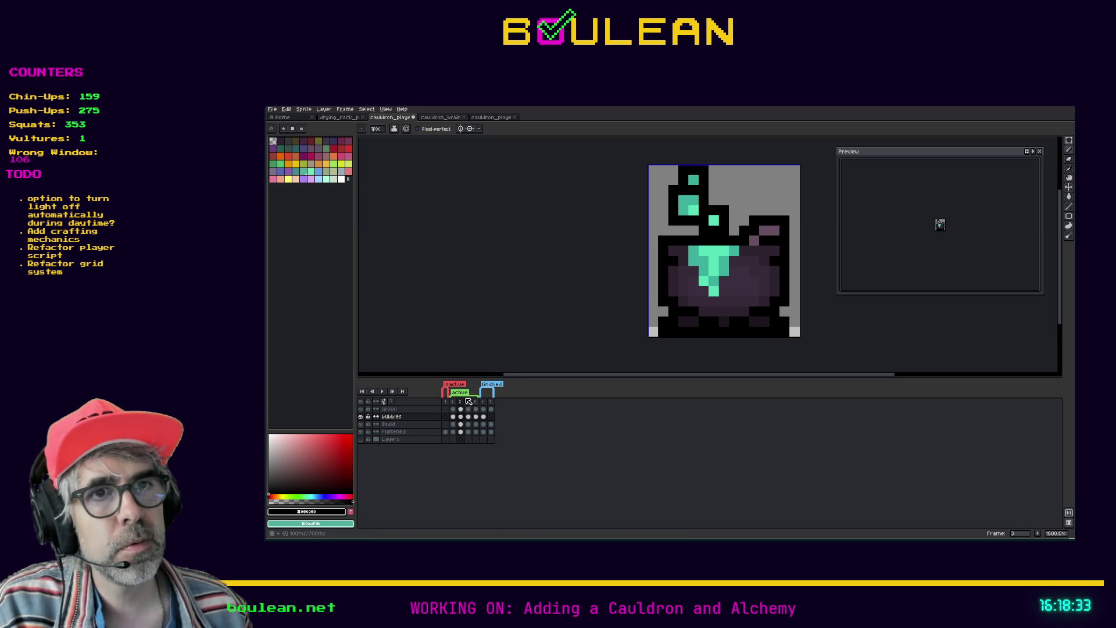
{"action": "right_click", "coordinate": [462, 405]}
Step: Insert a new frame, then lower frame 4's top bubble and redraw its black top outline
{"action": "left_click", "coordinate": [477, 419]}
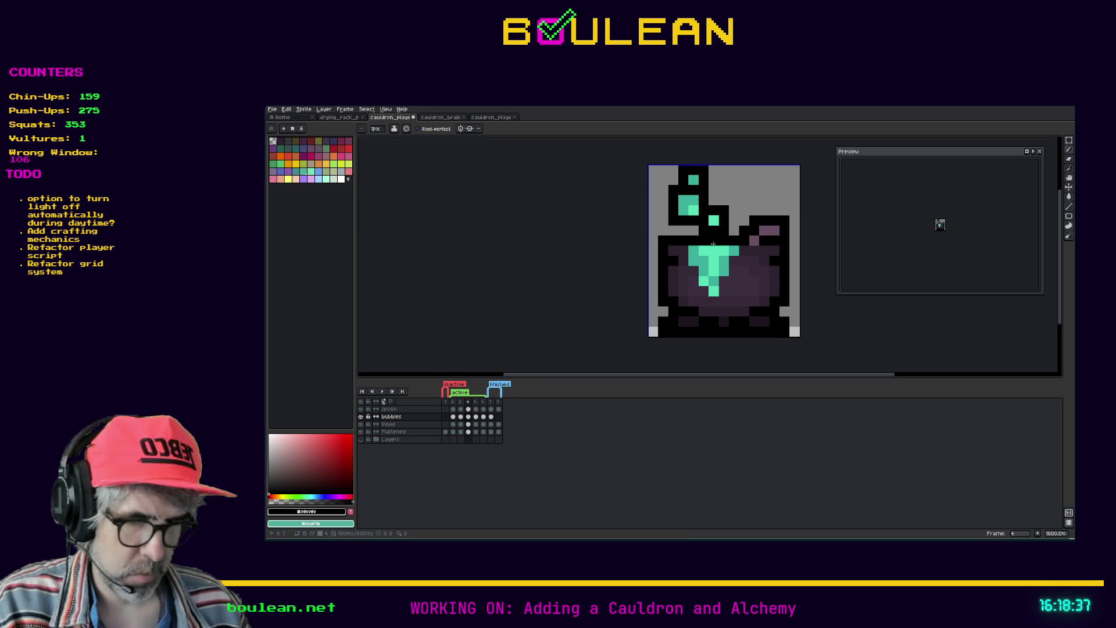
{"action": "key", "text": "m"}
{"action": "left_click_drag", "start_coordinate": [705, 186], "coordinate": [679, 165]}
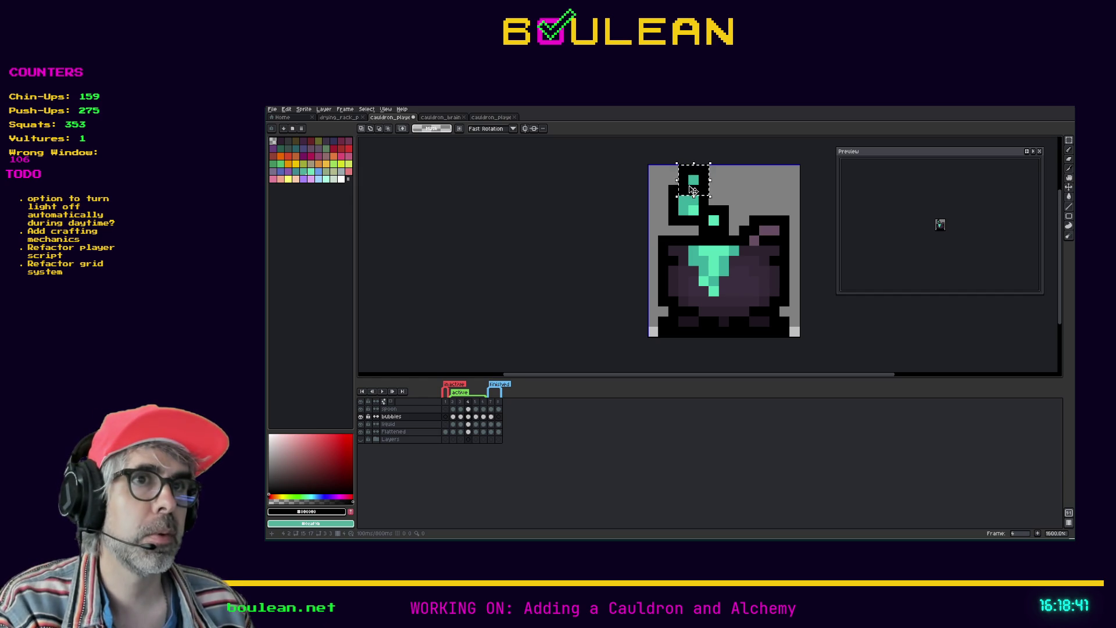
{"action": "mouse_move", "coordinate": [691, 185]}
{"action": "left_mouse_down"}
{"action": "mouse_move", "coordinate": [691, 208]}
{"action": "mouse_move", "coordinate": [696, 188]}
{"action": "left_mouse_up"}
{"action": "key", "text": "ctrl+z"}
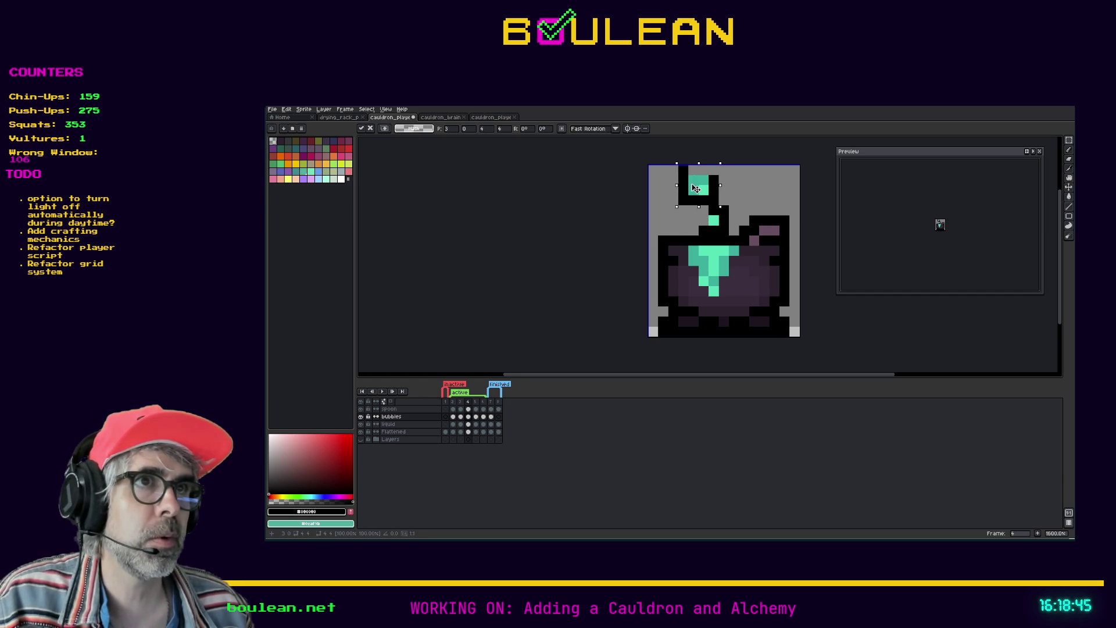
{"action": "key", "text": "Return"}
{"action": "key", "text": "i"}
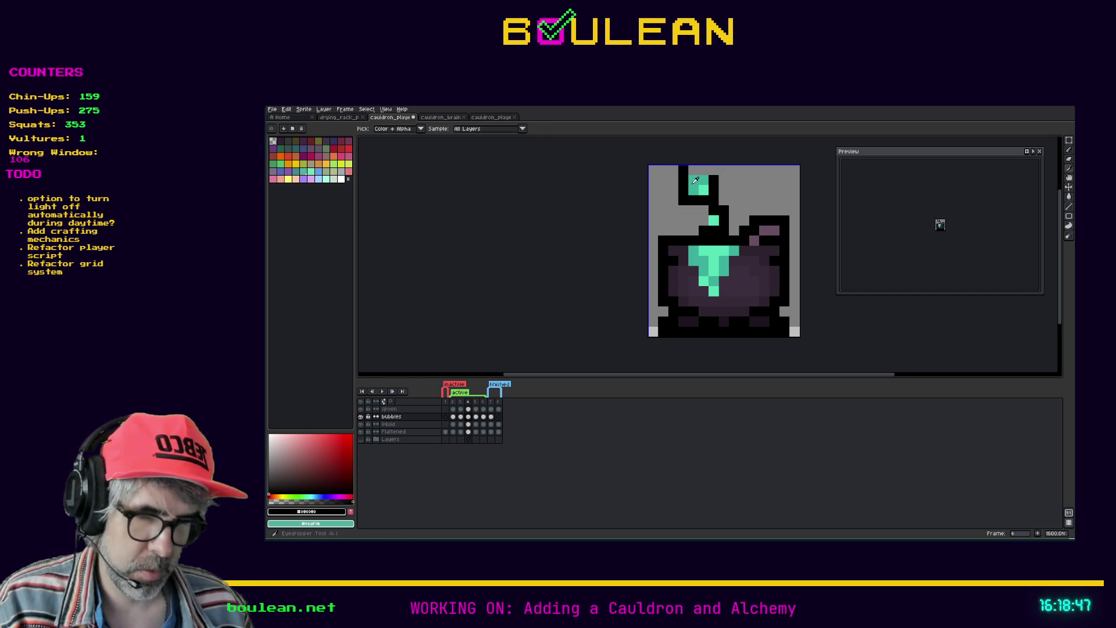
{"action": "key", "text": "b"}
{"action": "left_click_drag", "start_coordinate": [714, 170], "coordinate": [691, 169]}
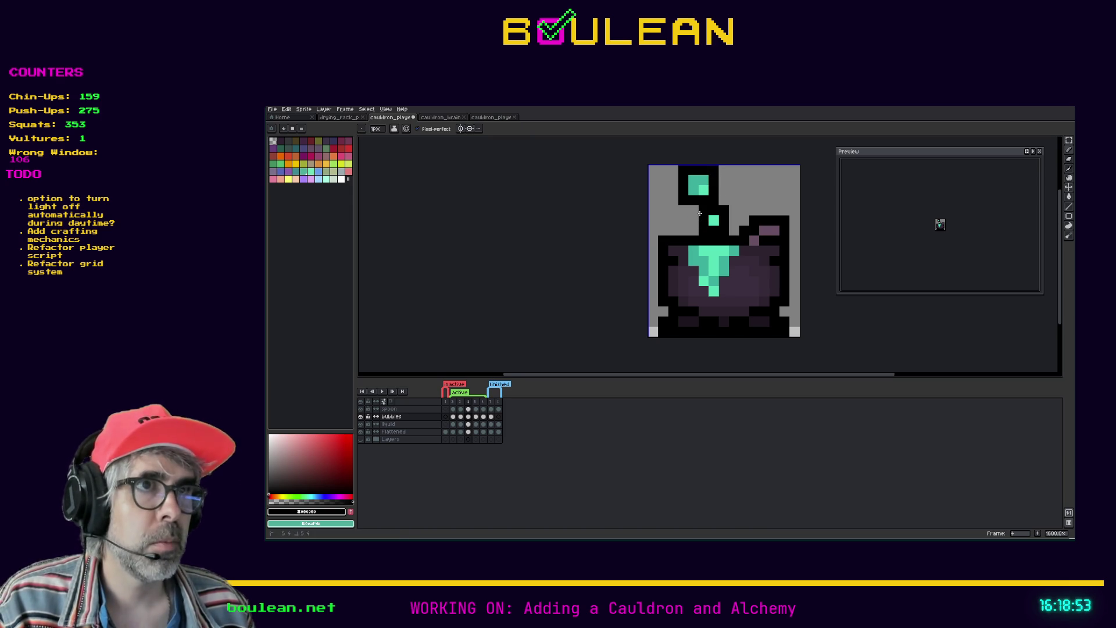
Step: Shift the small bubble up and left, flipping between frames to check the motion
{"action": "key", "text": "m"}
{"action": "mouse_move", "coordinate": [720, 235]}
{"action": "left_mouse_down"}
{"action": "mouse_move", "coordinate": [700, 206]}
{"action": "mouse_move", "coordinate": [717, 215]}
{"action": "left_mouse_up"}
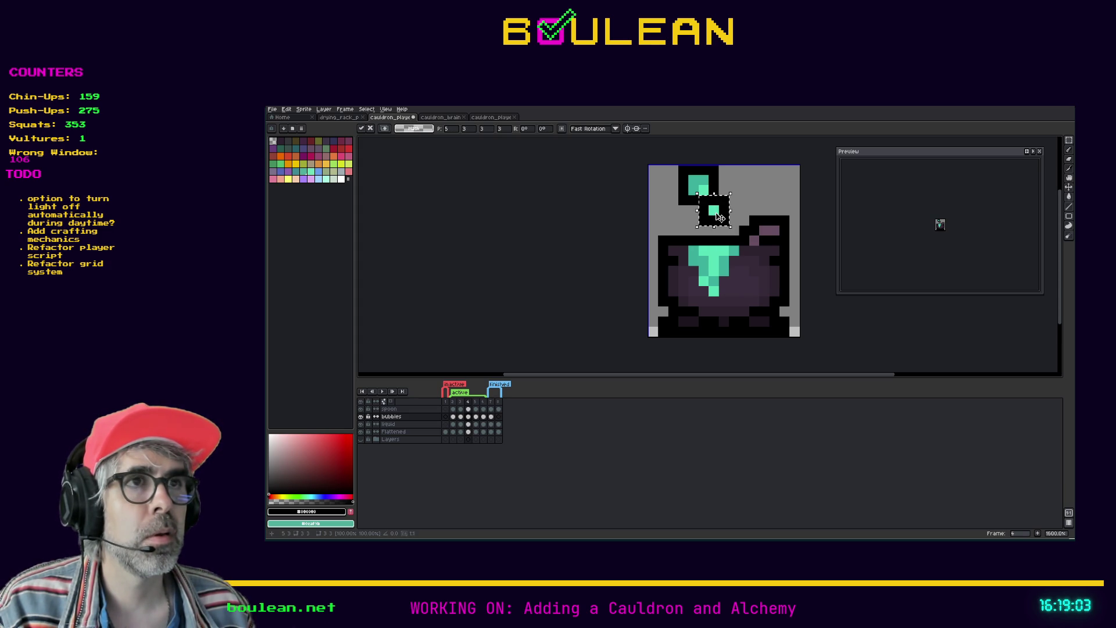
{"action": "left_click", "coordinate": [639, 322]}
{"action": "key", "text": "Left"}
{"action": "key", "text": "Left"}
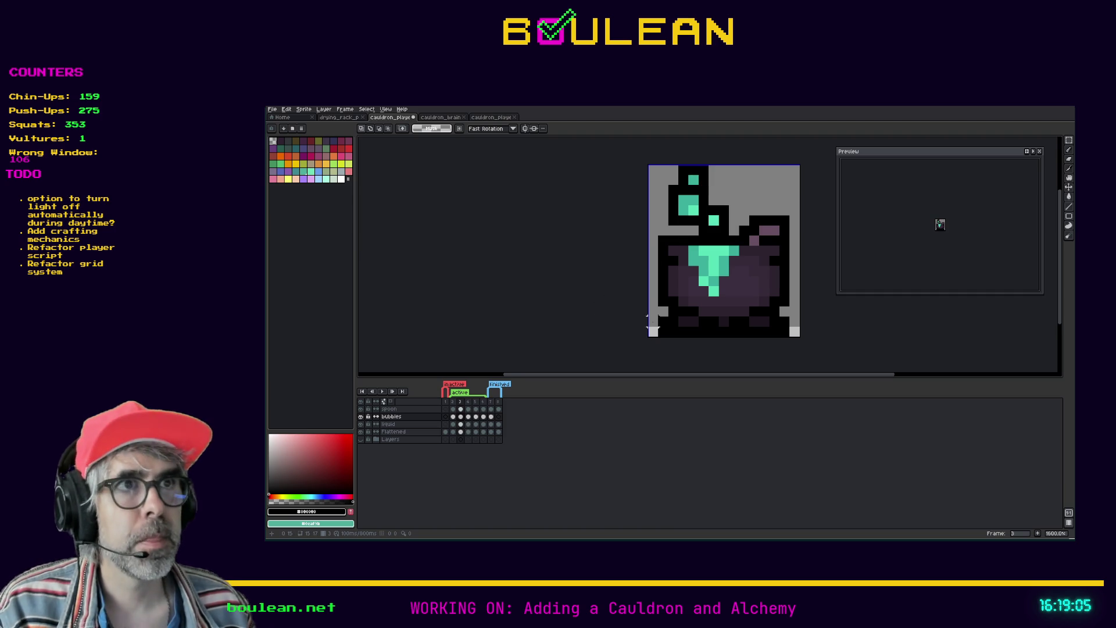
{"action": "key", "text": "Right"}
{"action": "key", "text": "Right"}
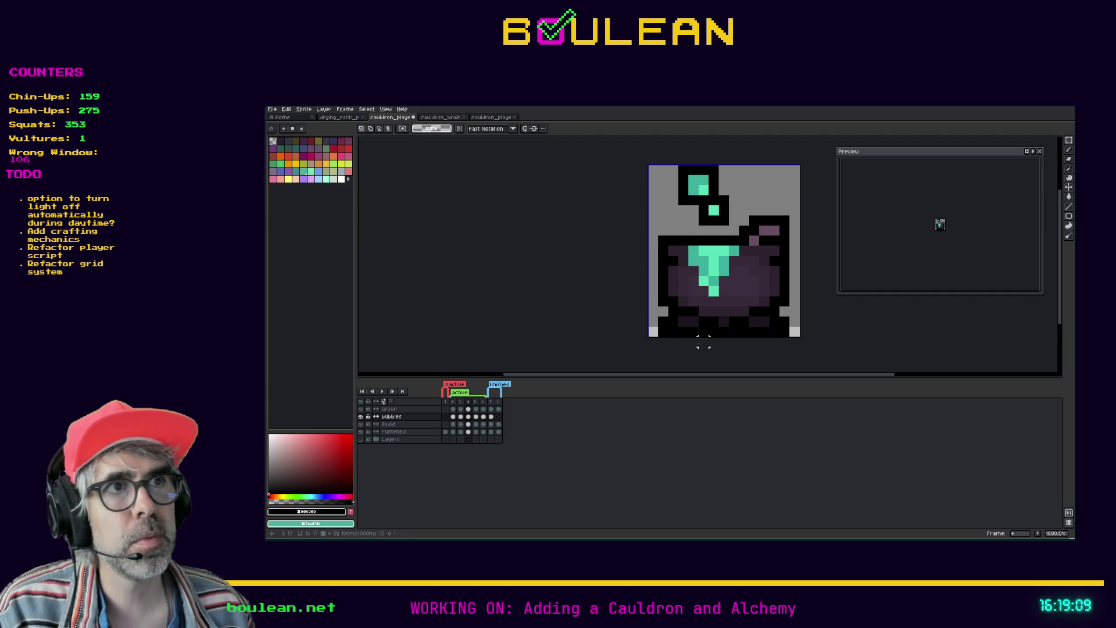
{"action": "key", "text": "Left"}
{"action": "key", "text": "Left"}
{"action": "key", "text": "Right"}
{"action": "key", "text": "Right"}
Step: Extend the black outline along the cauldron's upper-left rim
{"action": "key", "text": "i"}
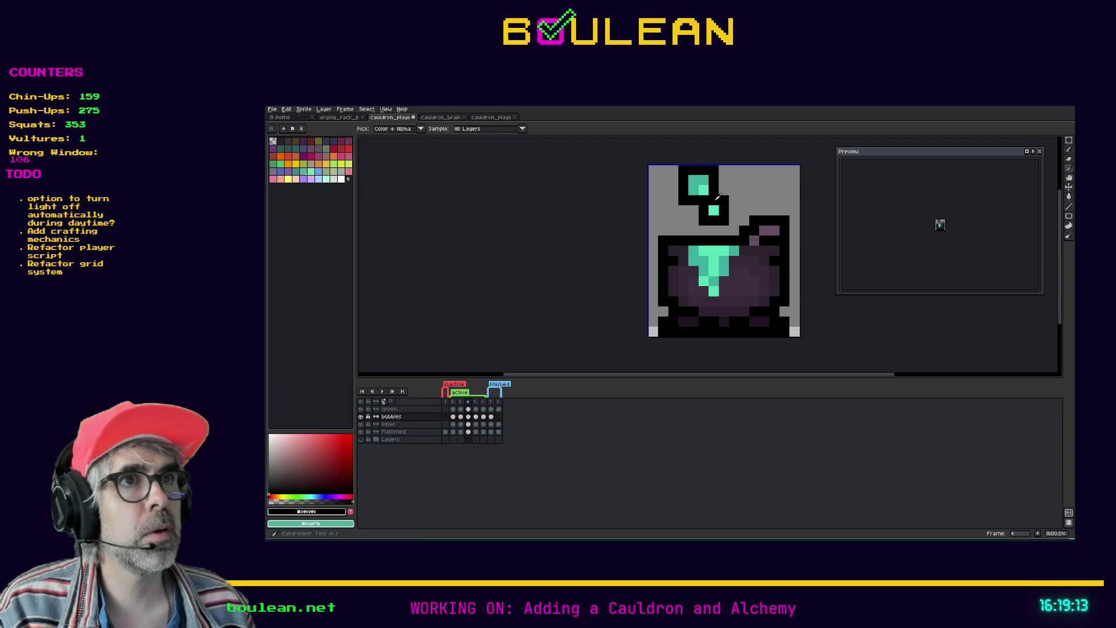
{"action": "left_click", "coordinate": [713, 209]}
{"action": "key", "text": "b"}
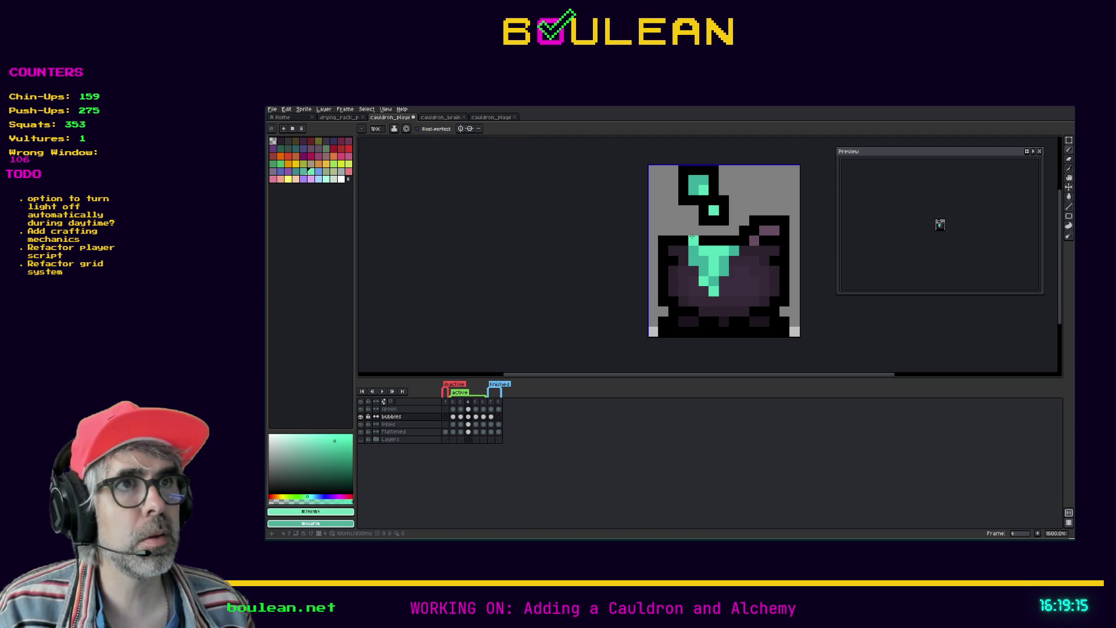
{"action": "key", "text": "i"}
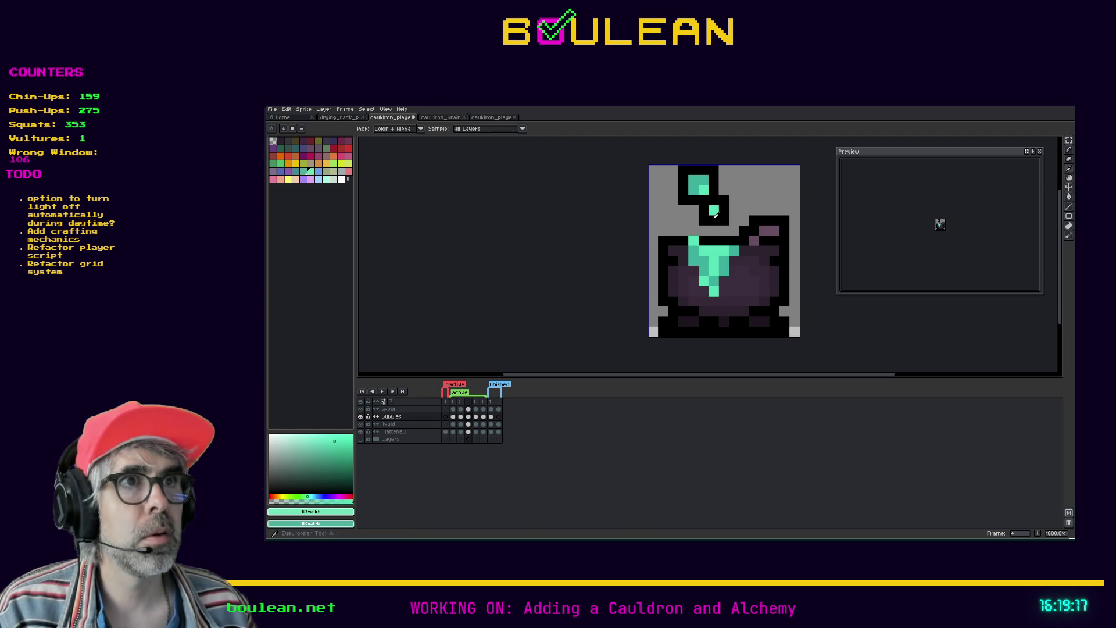
{"action": "left_click", "coordinate": [712, 217]}
{"action": "key", "text": "b"}
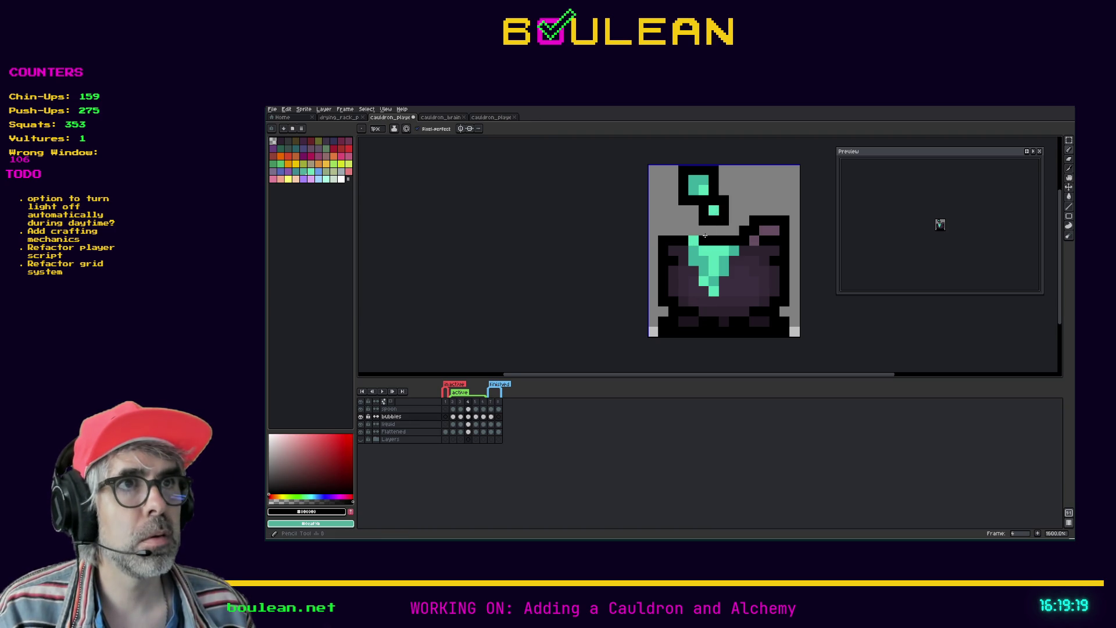
{"action": "left_click_drag", "start_coordinate": [703, 232], "coordinate": [681, 230]}
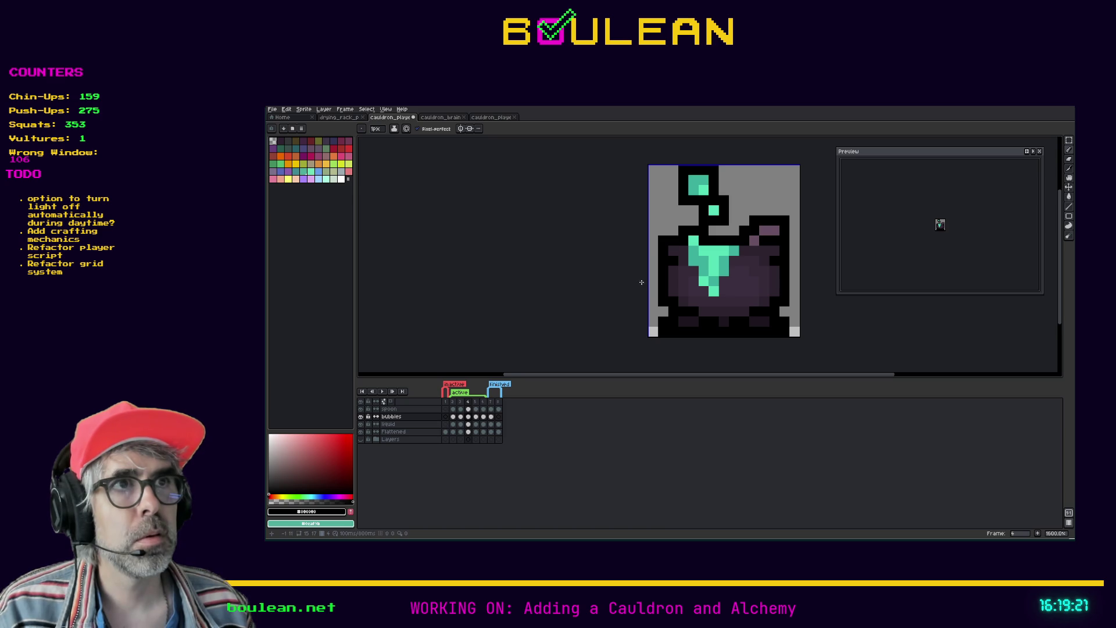
Step: Preview the animation, move the top bubble one pixel left and fill the gap with black
{"action": "key", "text": "Return"}
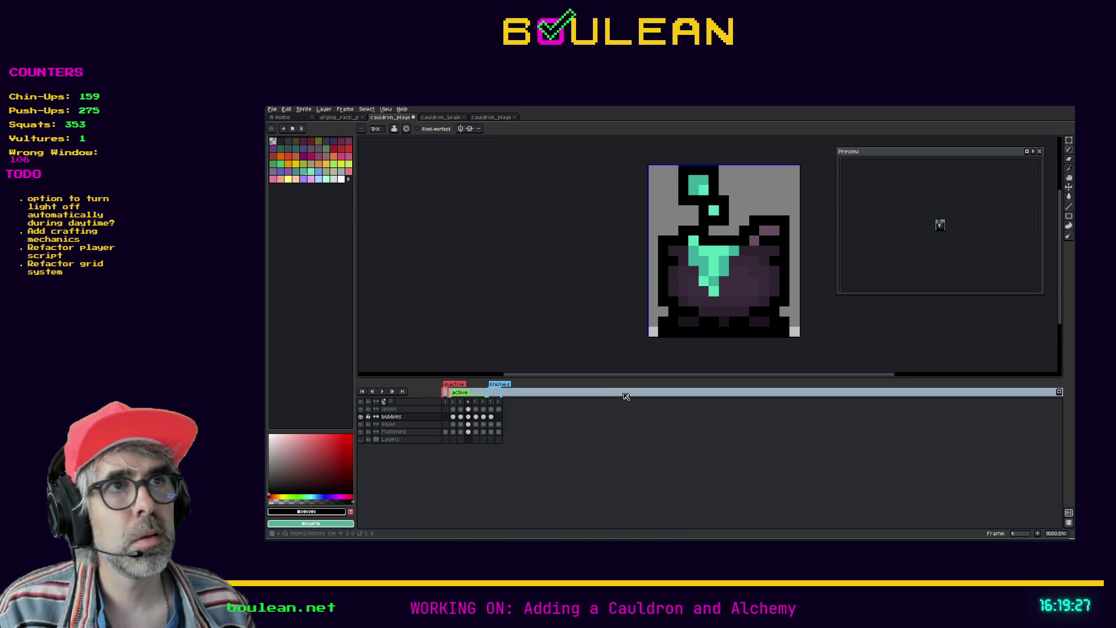
{"action": "key", "text": "m"}
{"action": "mouse_move", "coordinate": [720, 207]}
{"action": "left_mouse_down"}
{"action": "mouse_move", "coordinate": [676, 163]}
{"action": "mouse_move", "coordinate": [685, 183]}
{"action": "left_mouse_up"}
{"action": "key", "text": "i"}
{"action": "key", "text": "ctrl+d"}
{"action": "key", "text": "b"}
{"action": "left_click", "coordinate": [714, 199]}
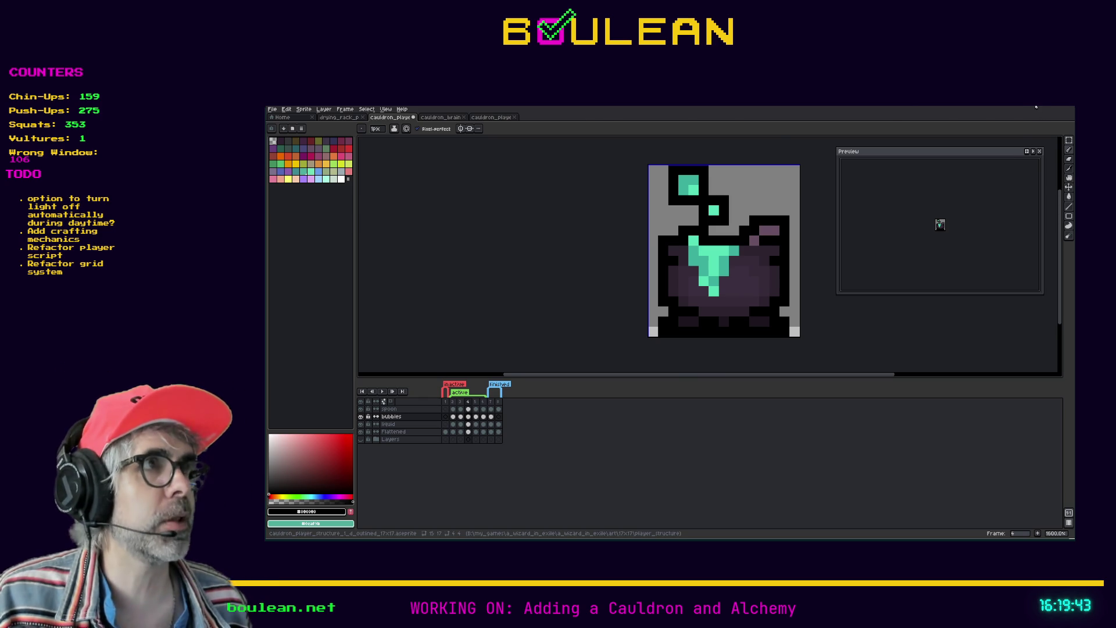
{"action": "key", "text": "alt+Tab"}
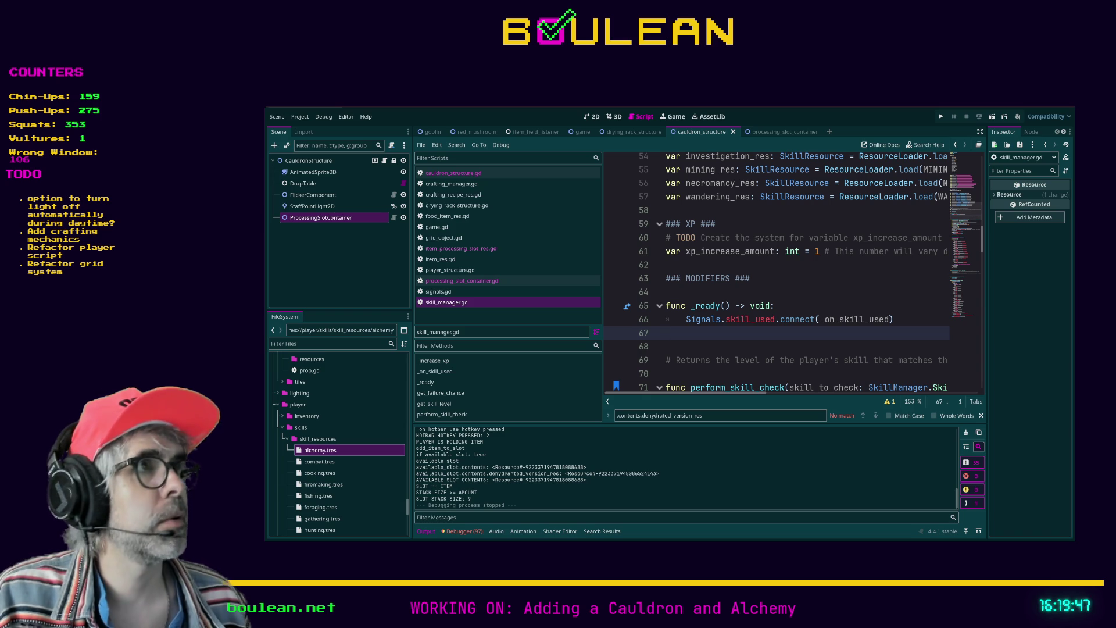
Step: Load the pasted prnt.sc link of the ATLANTIS screenshot in a new browser tab
{"action": "key", "text": "alt+Tab"}
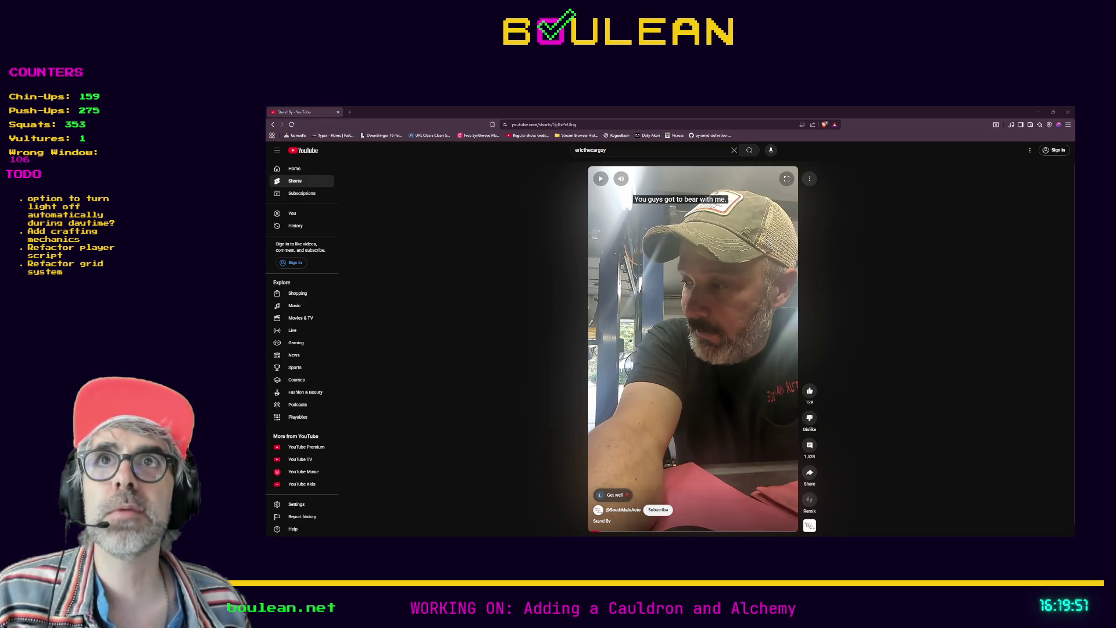
{"action": "key", "text": "ctrl+t"}
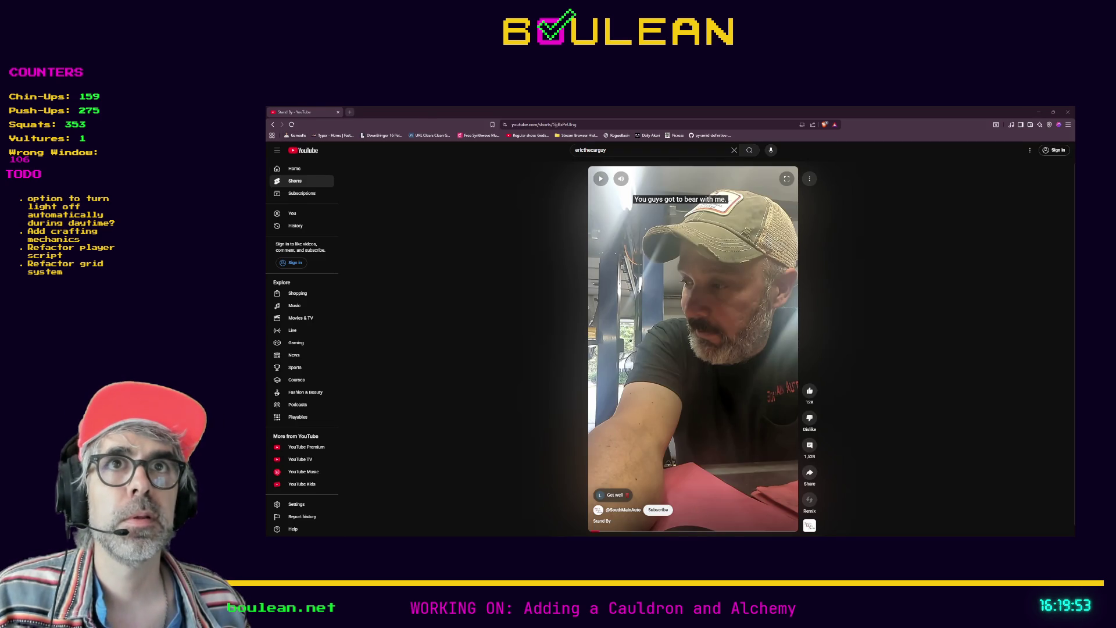
{"action": "key", "text": "ctrl+v"}
{"action": "key", "text": "Return"}
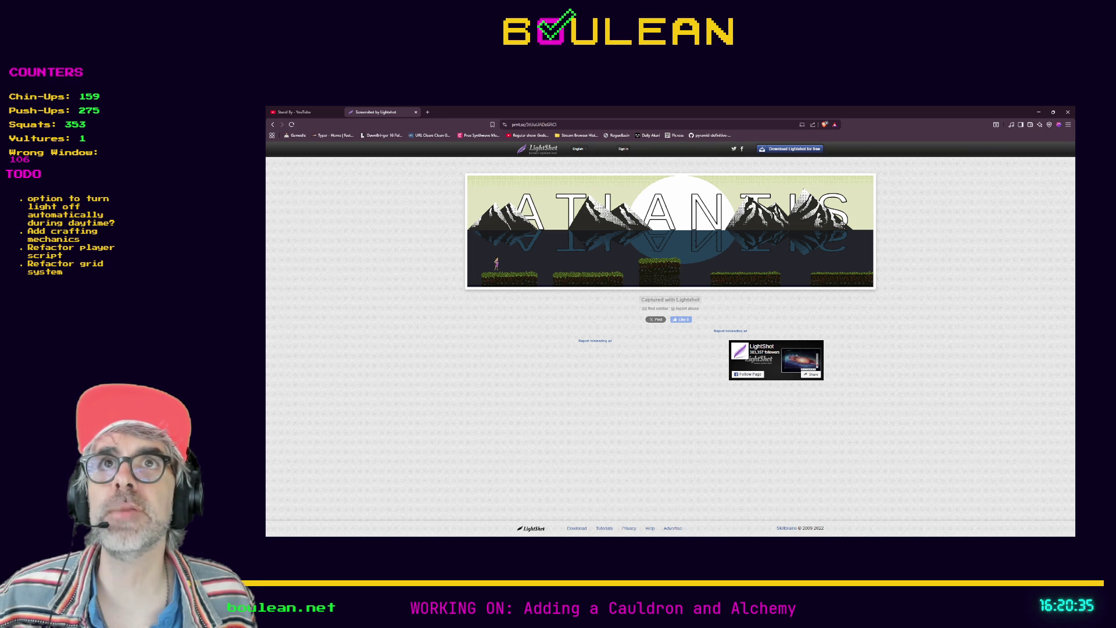
Step: Minimise the browser and place the cursor on blank line 68 of skill_manager.gd in Godot
{"action": "left_click", "coordinate": [1039, 113]}
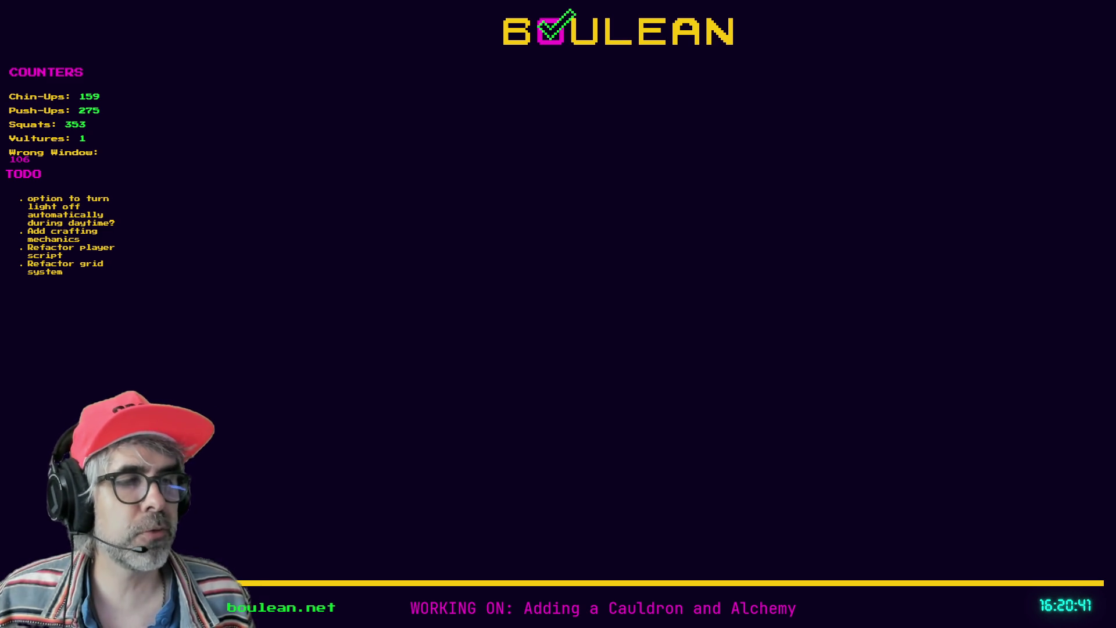
{"action": "key", "text": "alt+Tab"}
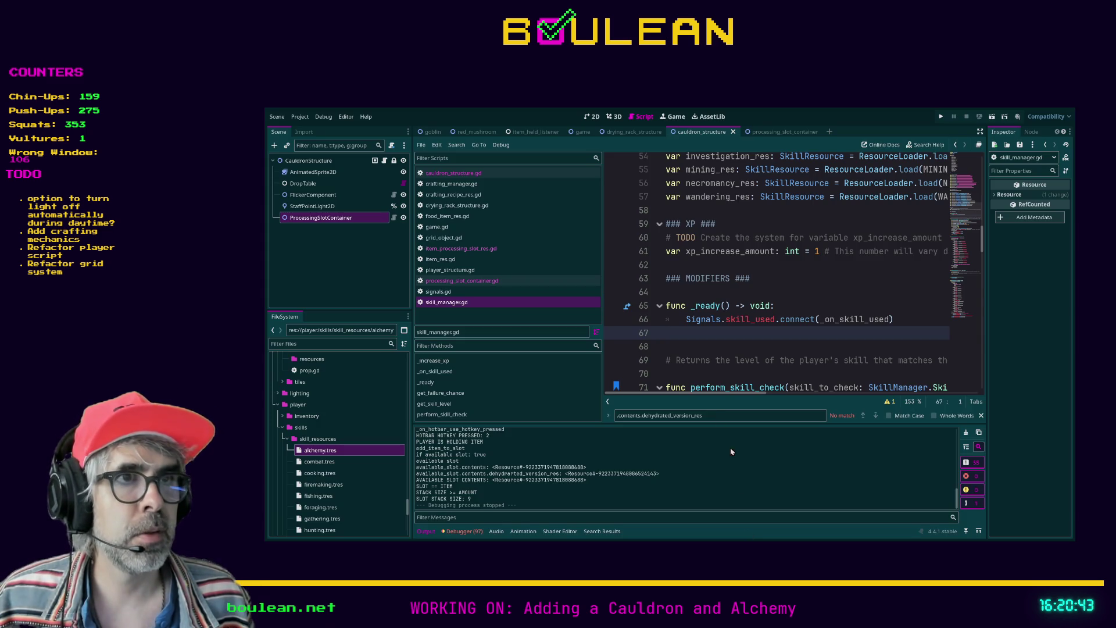
{"action": "left_click", "coordinate": [680, 347]}
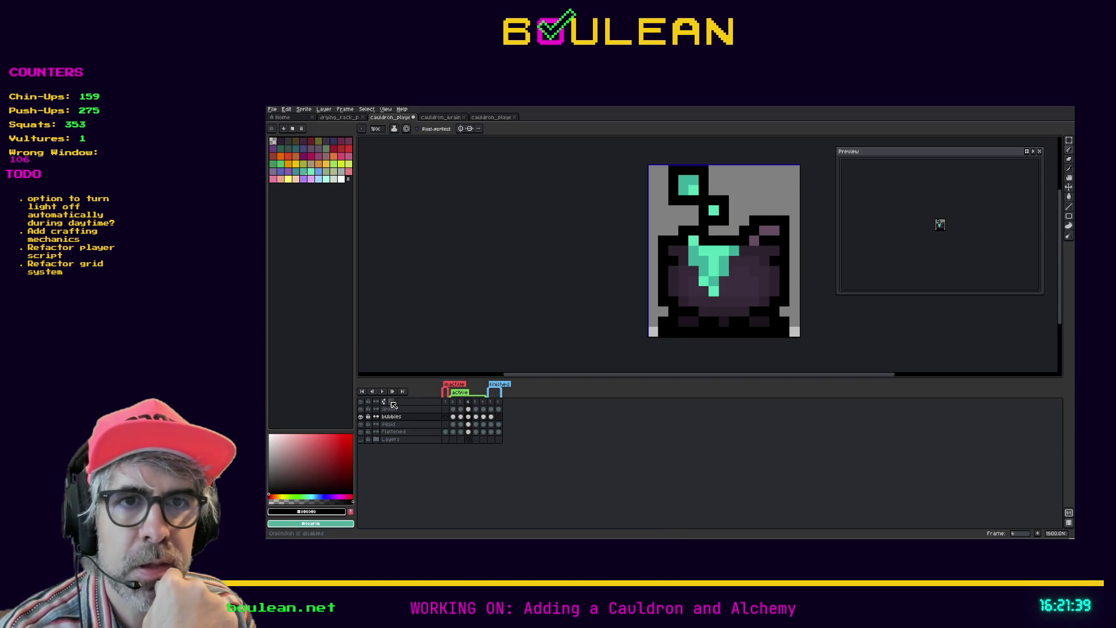
Step: Turn on onion skinning, then minimise the Brave image search window
{"action": "left_click", "coordinate": [392, 402]}
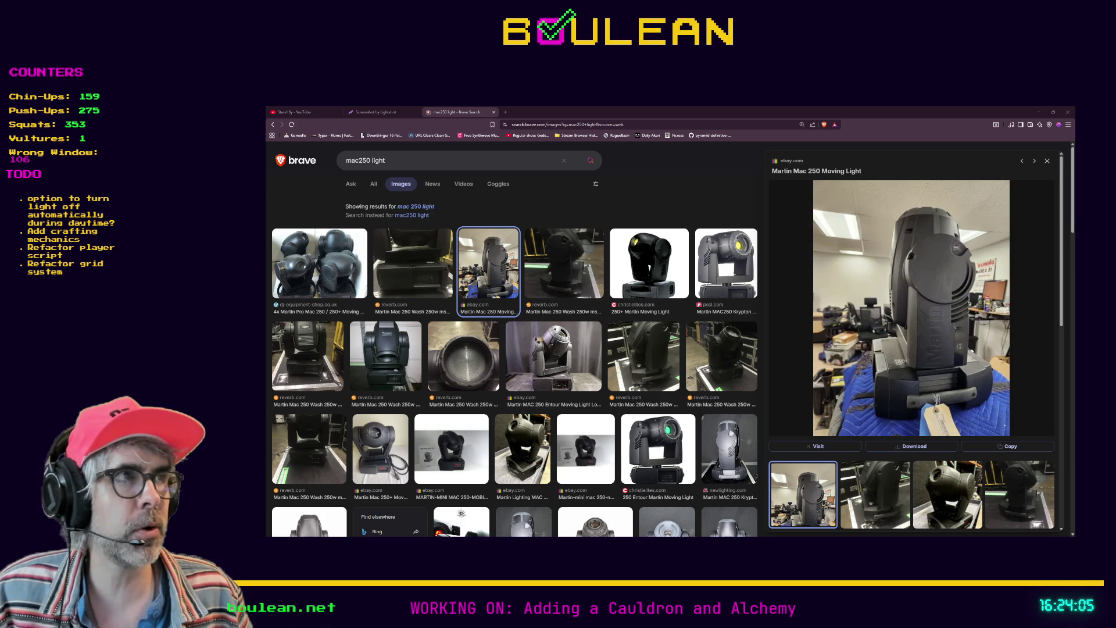
{"action": "left_click", "coordinate": [1039, 112]}
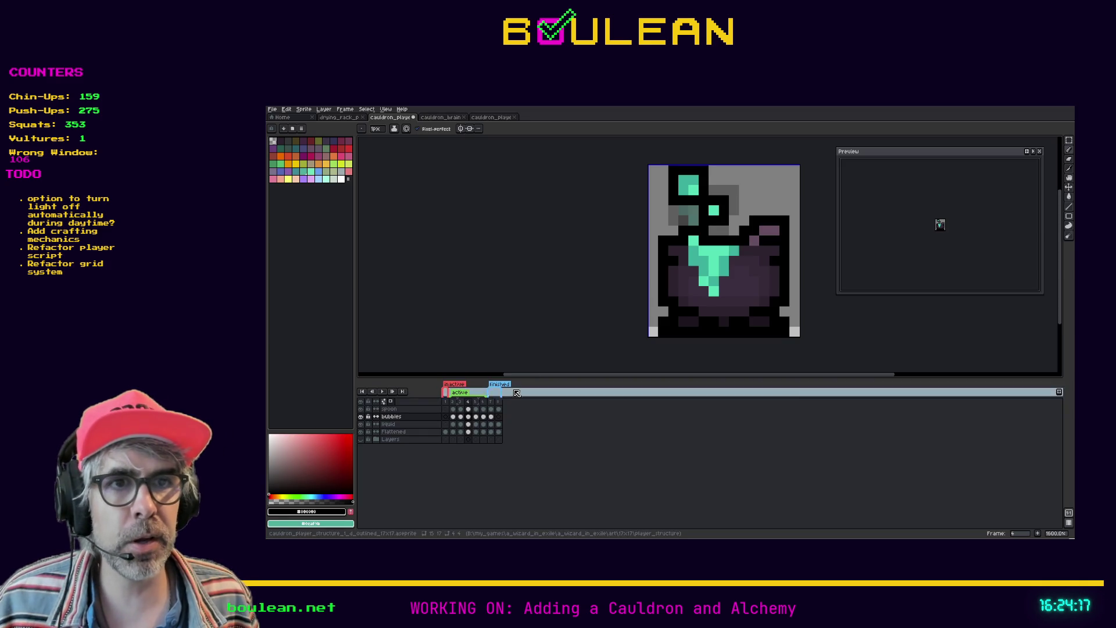
Step: On frame 2, paint the top-right pixel of the left teal bubble black
{"action": "left_click", "coordinate": [457, 403]}
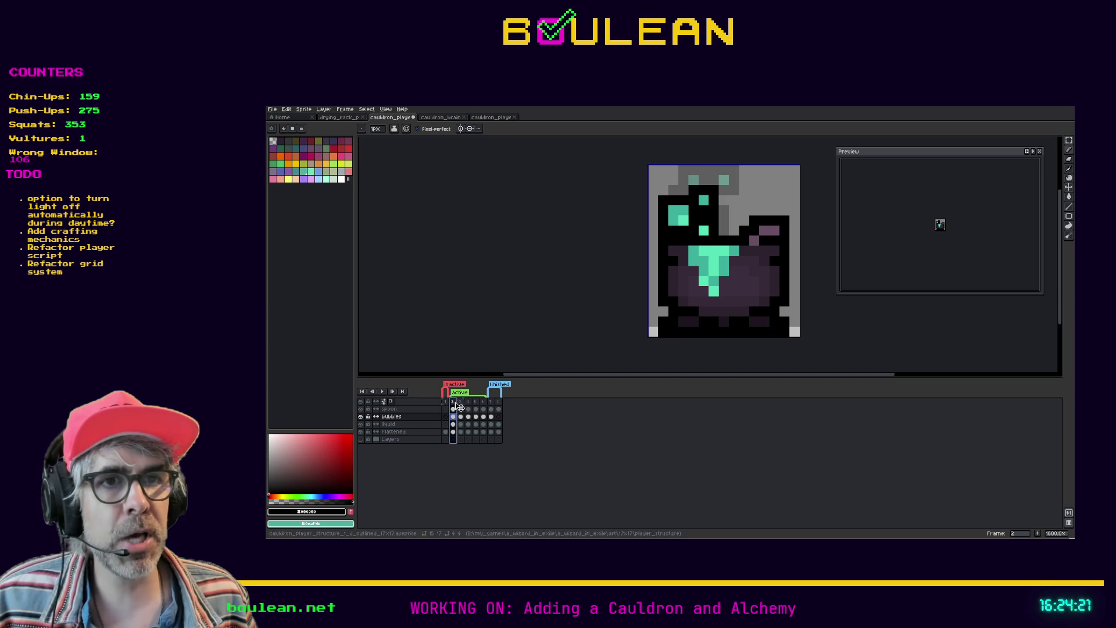
{"action": "left_click", "coordinate": [686, 213]}
{"action": "key", "text": "m"}
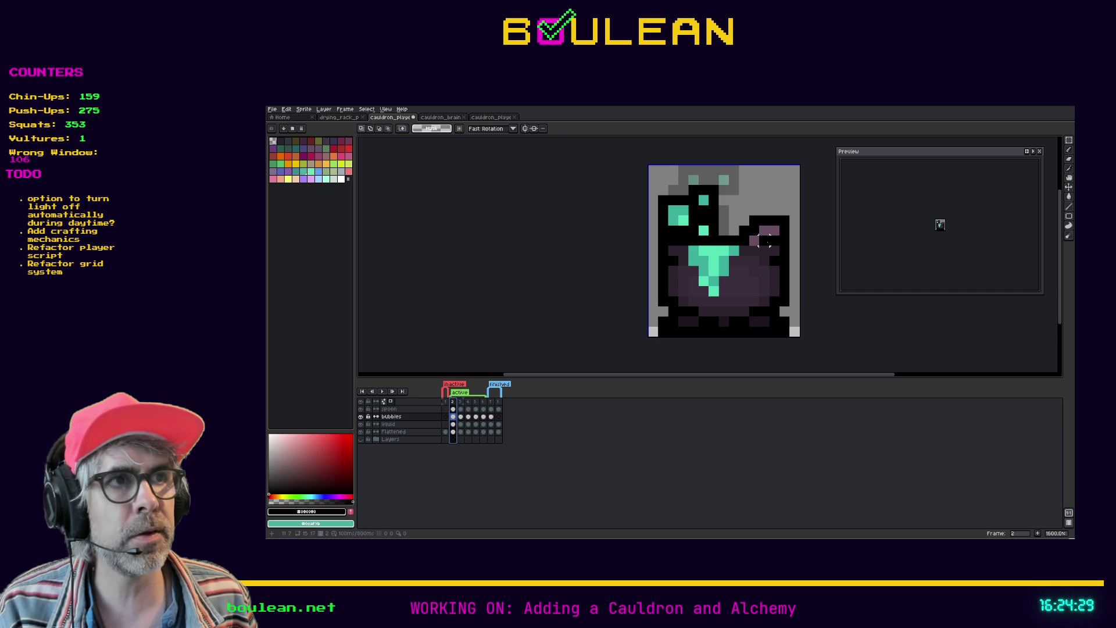
Step: Move the selected frame 2 bubbles right two pixels, then back left one, and deselect
{"action": "left_click_drag", "start_coordinate": [721, 247], "coordinate": [656, 184]}
{"action": "left_click_drag", "start_coordinate": [679, 239], "coordinate": [705, 234]}
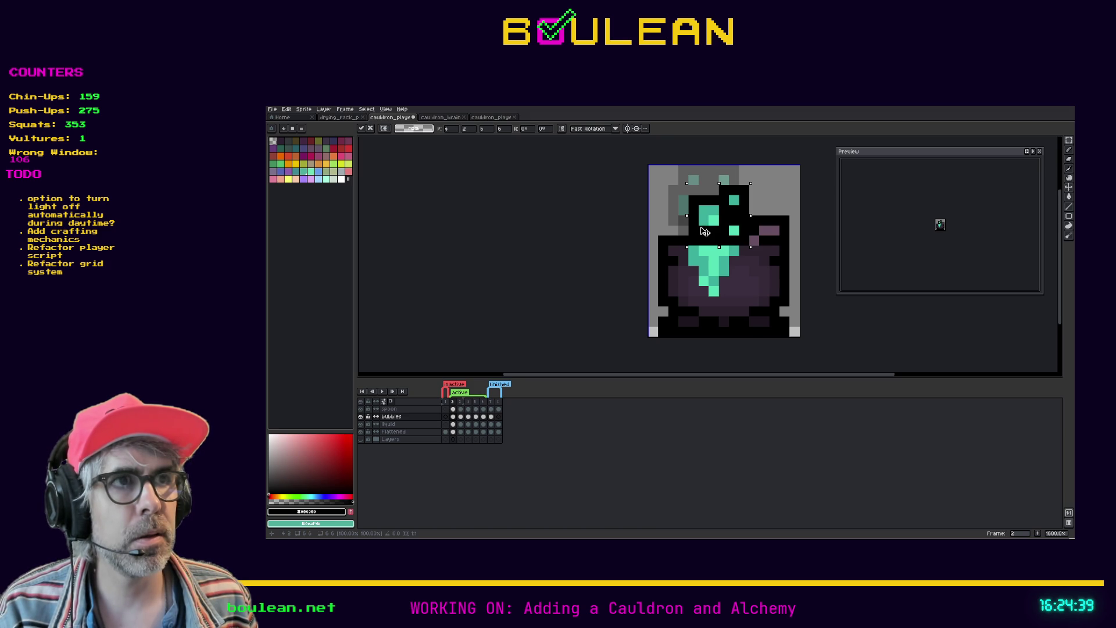
{"action": "left_click_drag", "start_coordinate": [705, 232], "coordinate": [701, 232]}
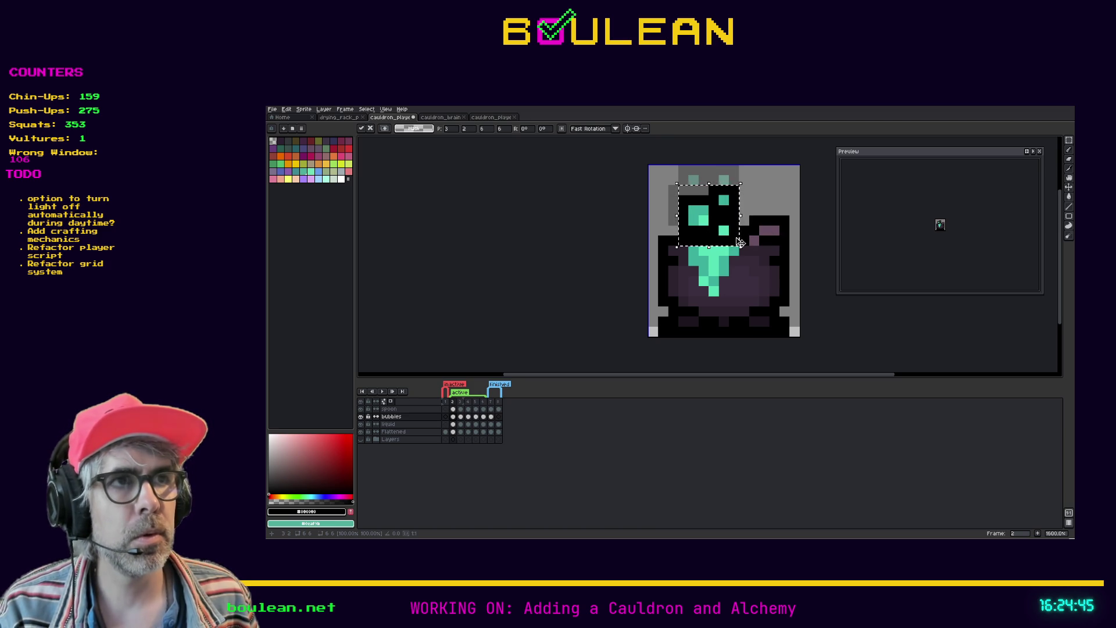
{"action": "key", "text": "ctrl+d"}
Step: Save the file and flip between frames 2 and 3 to compare the bubbles
{"action": "key", "text": "ctrl+s"}
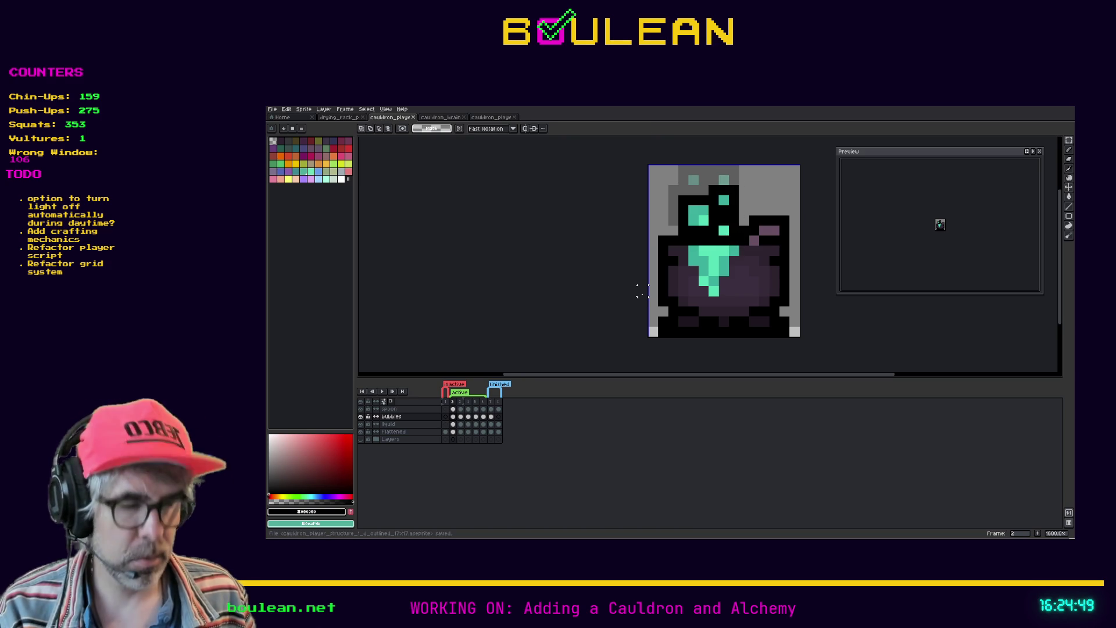
{"action": "key", "text": "period"}
{"action": "key", "text": "comma"}
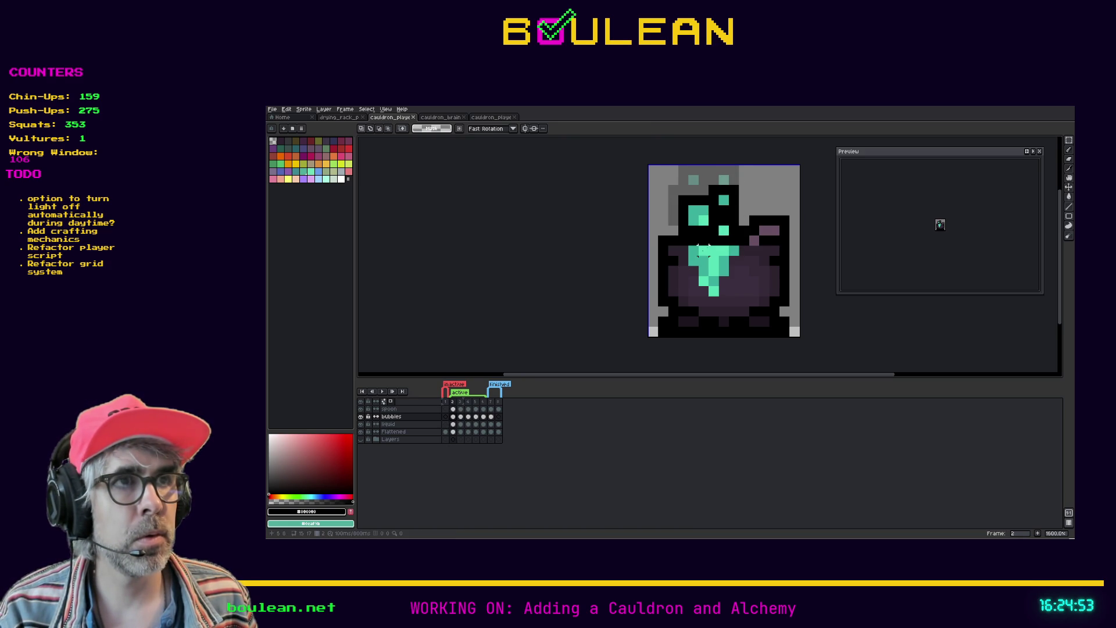
{"action": "key", "text": "period"}
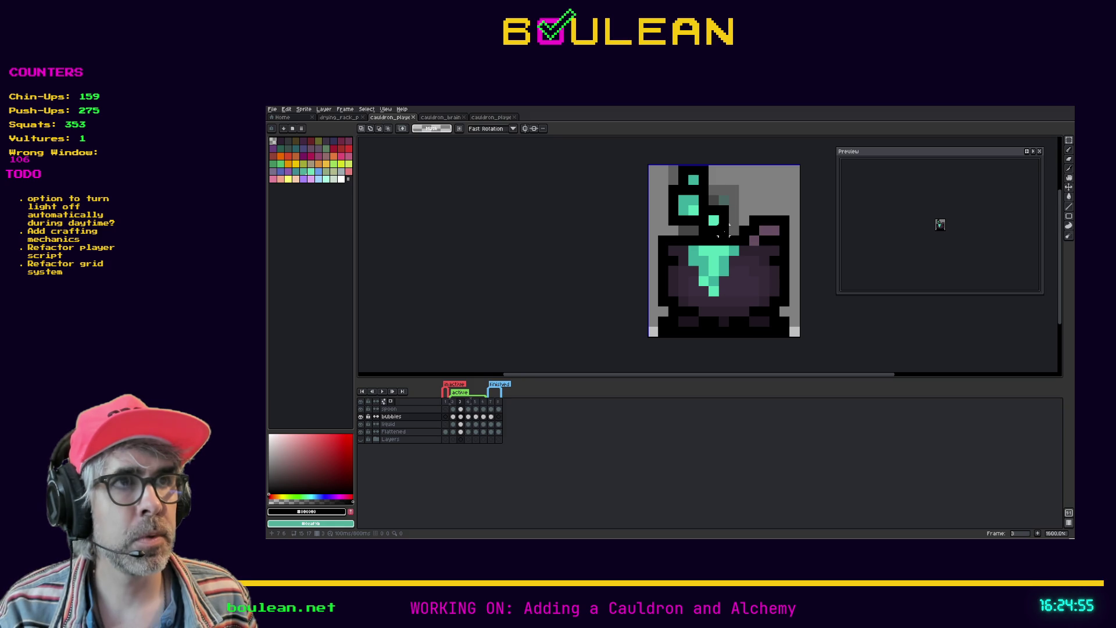
{"action": "key", "text": "comma"}
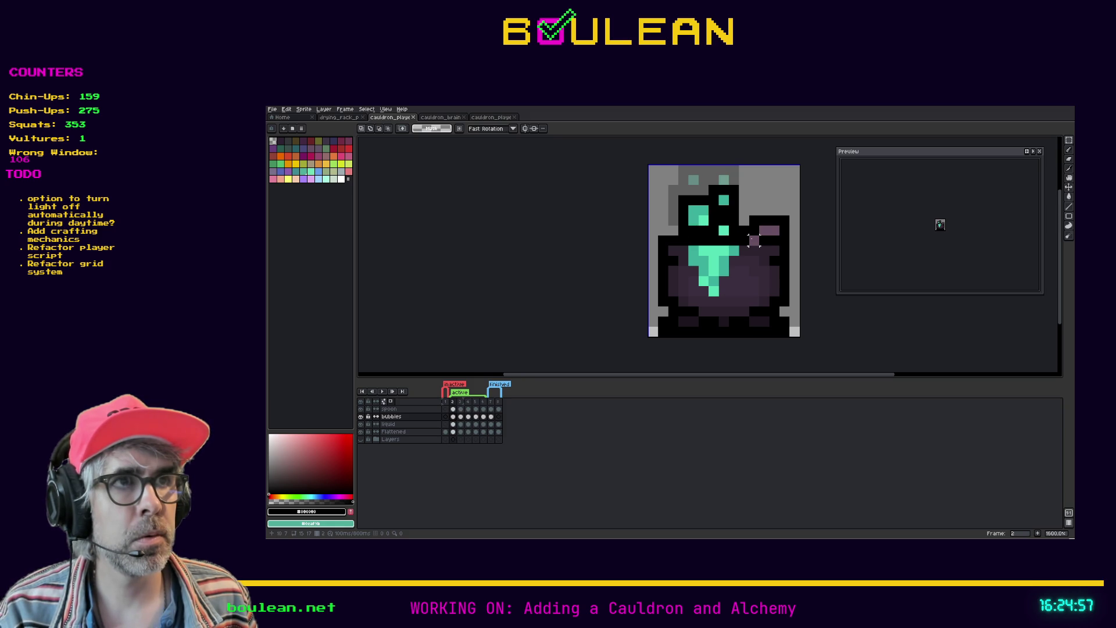
{"action": "key", "text": "period"}
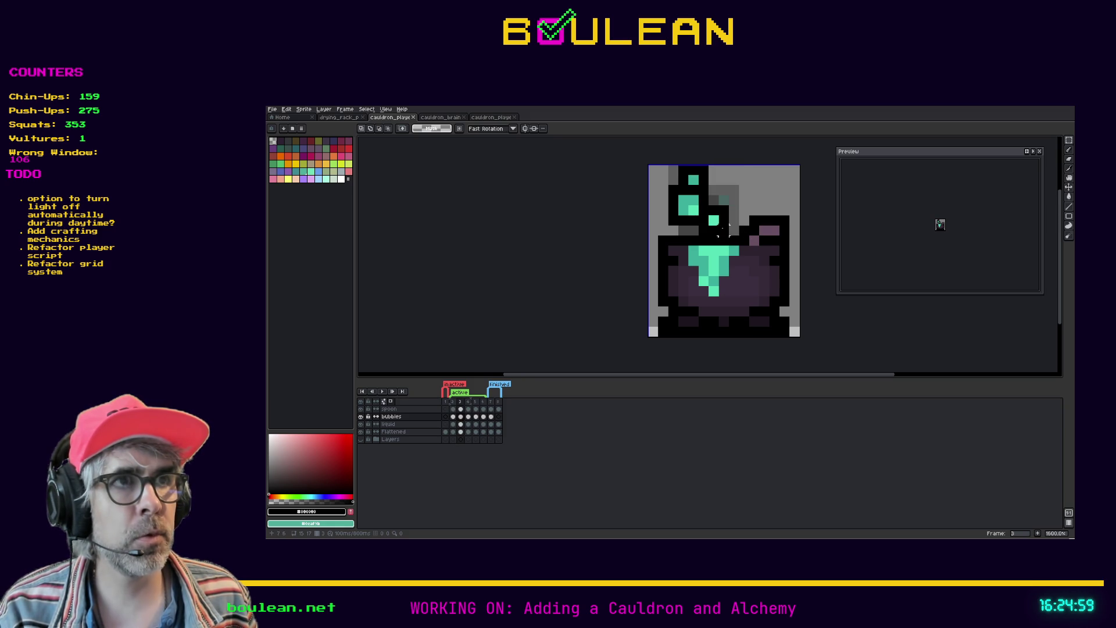
{"action": "key", "text": "comma"}
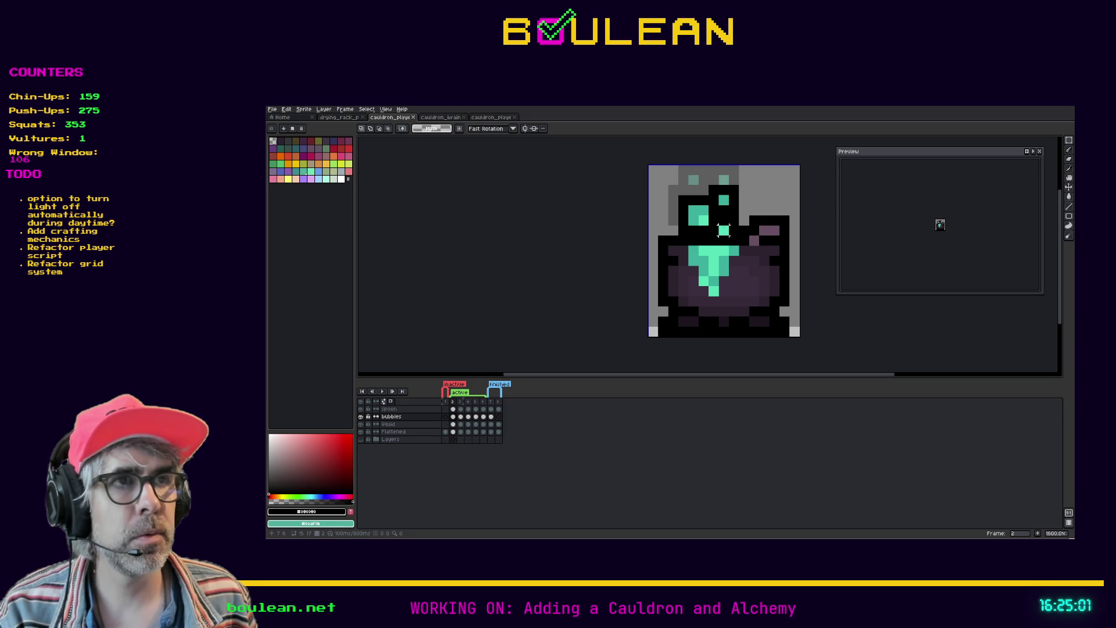
{"action": "key", "text": "period"}
{"action": "key", "text": "comma"}
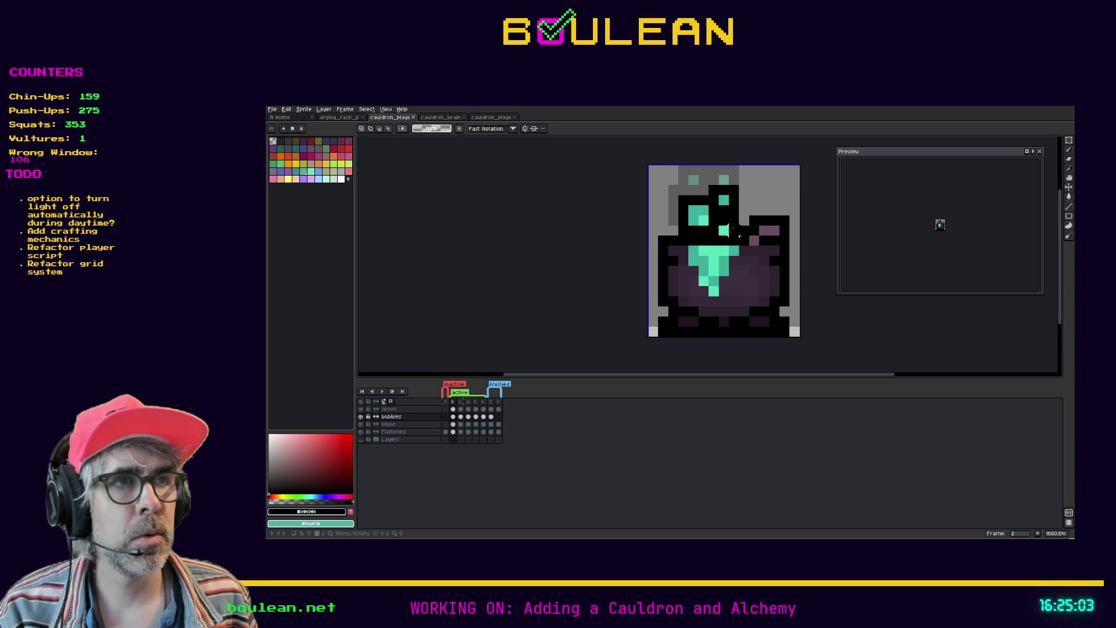
Step: Select frame 2's bubbles, then select everything in frame 3's bubbles cel
{"action": "left_click_drag", "start_coordinate": [739, 247], "coordinate": [676, 183]}
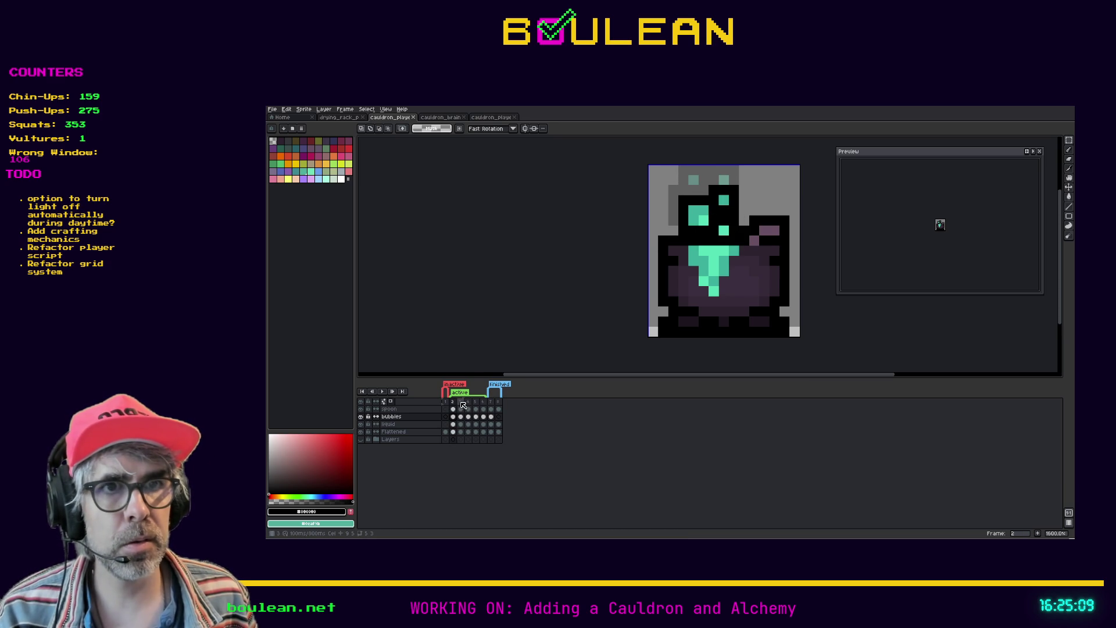
{"action": "left_click", "coordinate": [461, 401]}
{"action": "left_click", "coordinate": [460, 416]}
{"action": "key", "text": "ctrl+a"}
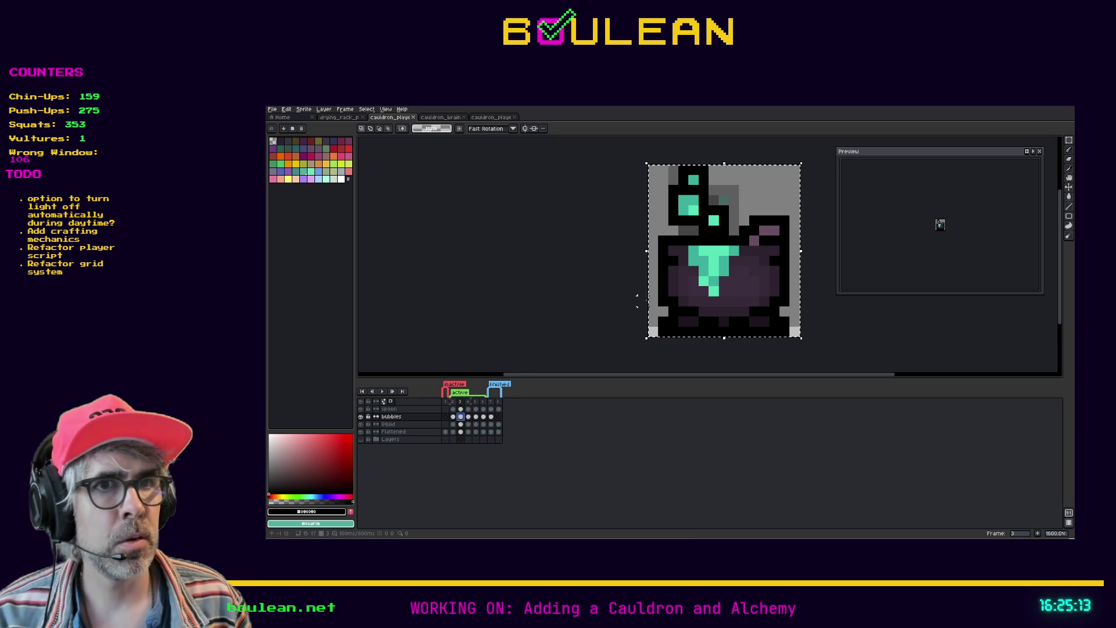
Step: Clear frame 3's bubbles and paste the copied bubbles, raised one pixel, plus a second copy
{"action": "key", "text": "Delete"}
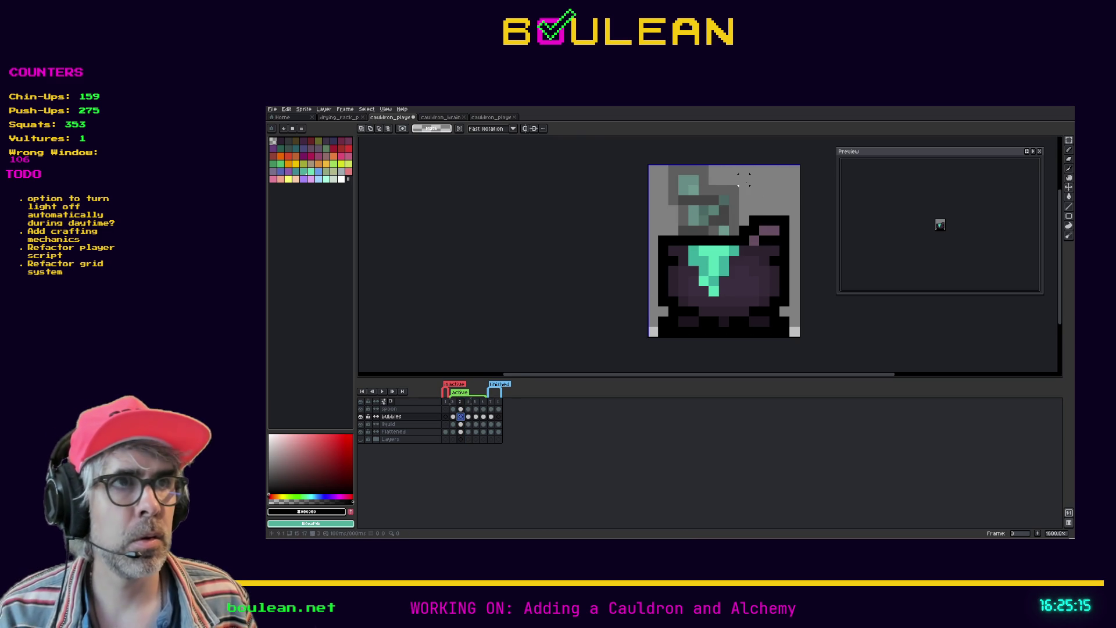
{"action": "key", "text": "ctrl+v"}
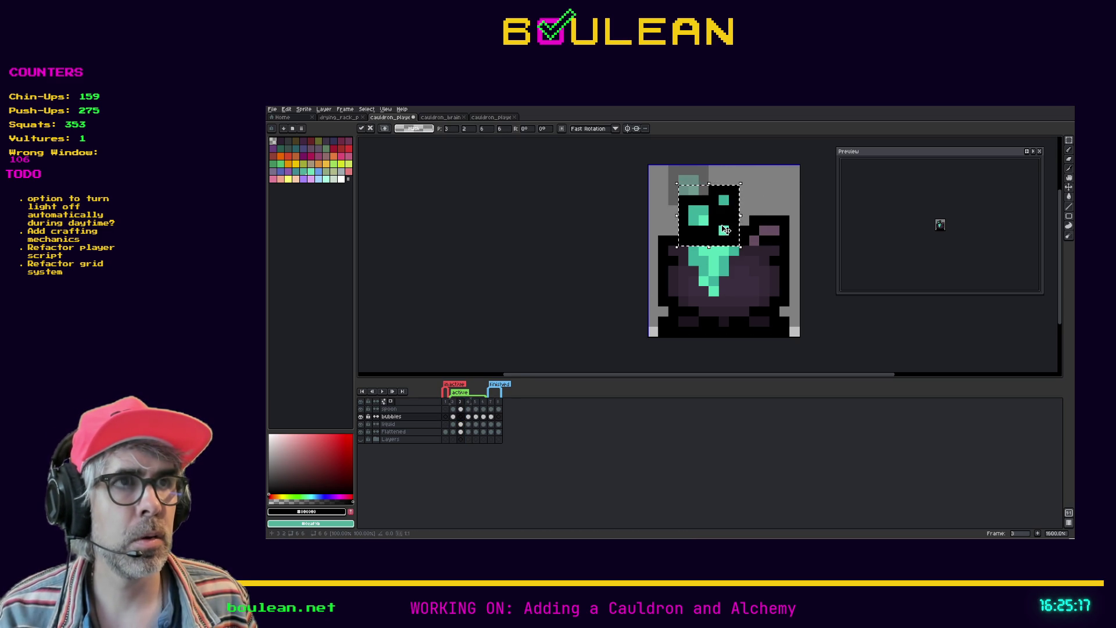
{"action": "key", "text": "Up"}
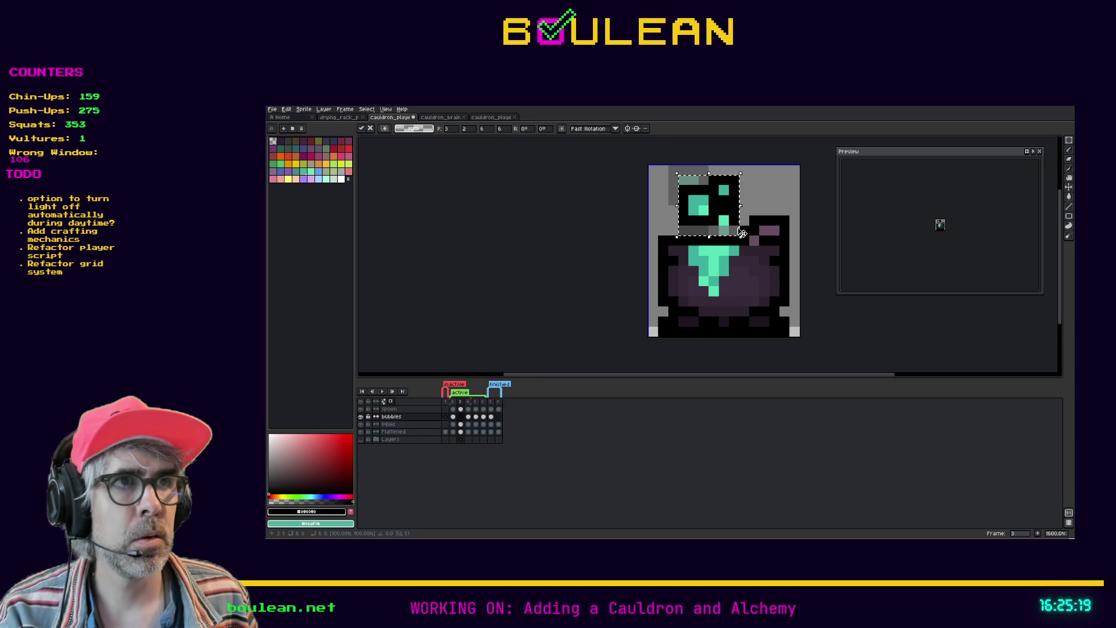
{"action": "key", "text": "Return"}
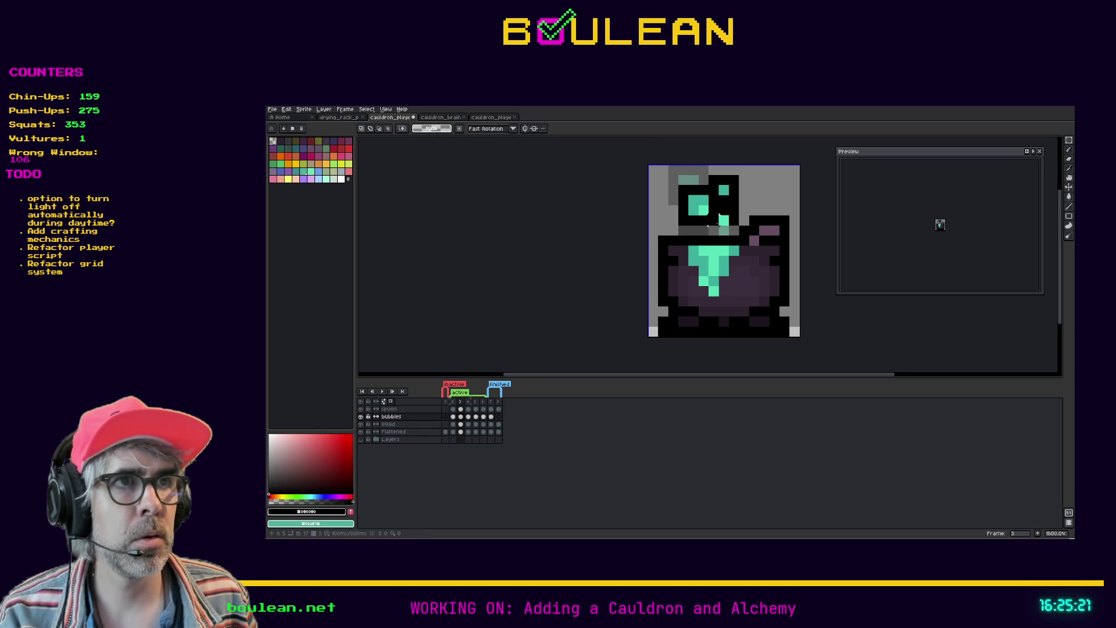
{"action": "key", "text": "ctrl+v"}
{"action": "key", "text": "Return"}
Step: Undo the stray white paint and outline the small bubble in black with the pencil
{"action": "mouse_move", "coordinate": [729, 204]}
{"action": "left_mouse_down"}
{"action": "mouse_move", "coordinate": [711, 189]}
{"action": "mouse_move", "coordinate": [730, 185]}
{"action": "left_mouse_up"}
{"action": "key", "text": "ctrl+z"}
{"action": "key", "text": "Return"}
{"action": "key", "text": "i"}
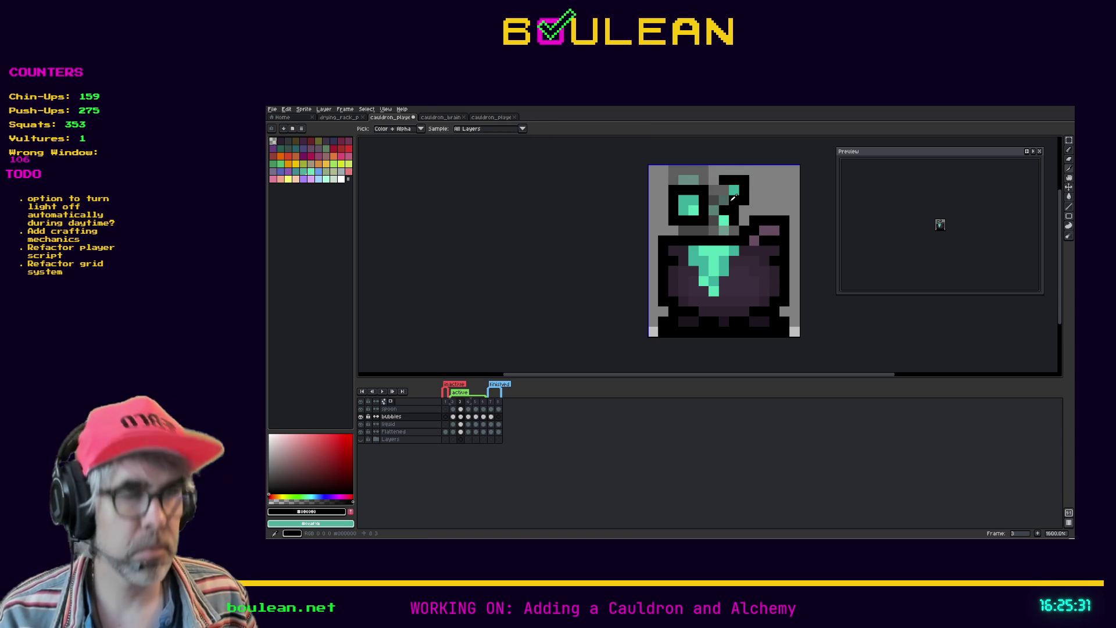
{"action": "key", "text": "b"}
{"action": "left_click", "coordinate": [724, 200]}
{"action": "left_click", "coordinate": [724, 190]}
{"action": "mouse_move", "coordinate": [726, 207]}
{"action": "left_mouse_down"}
{"action": "mouse_move", "coordinate": [733, 226]}
{"action": "mouse_move", "coordinate": [713, 227]}
{"action": "mouse_move", "coordinate": [713, 214]}
{"action": "left_mouse_up"}
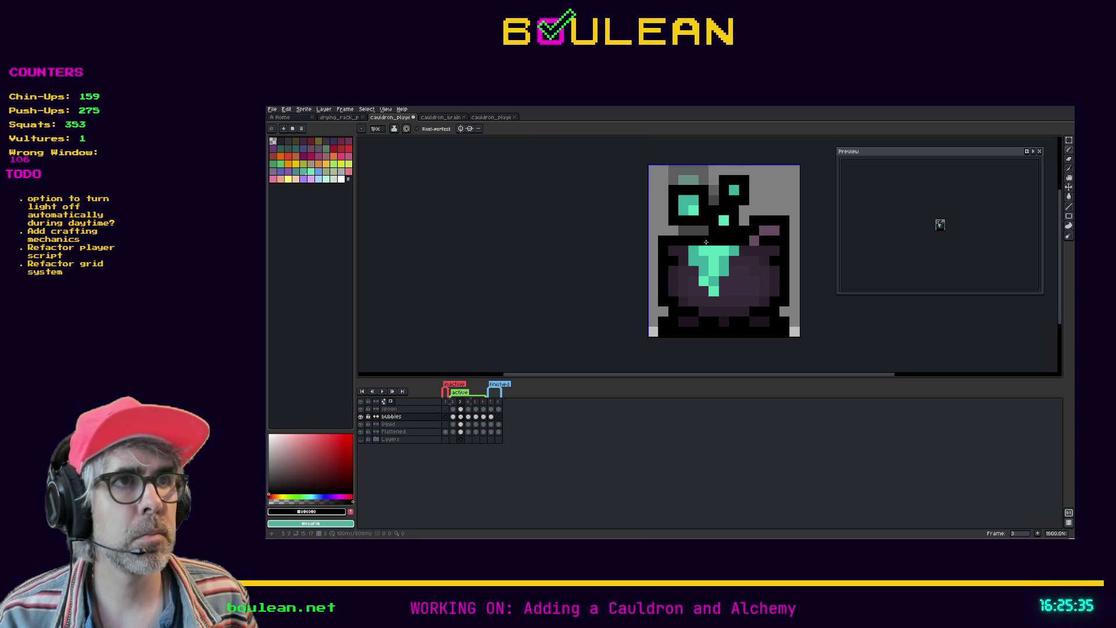
Step: Turn one black pixel on frame 3 back to grey, comparing against frame 4
{"action": "key", "text": "period"}
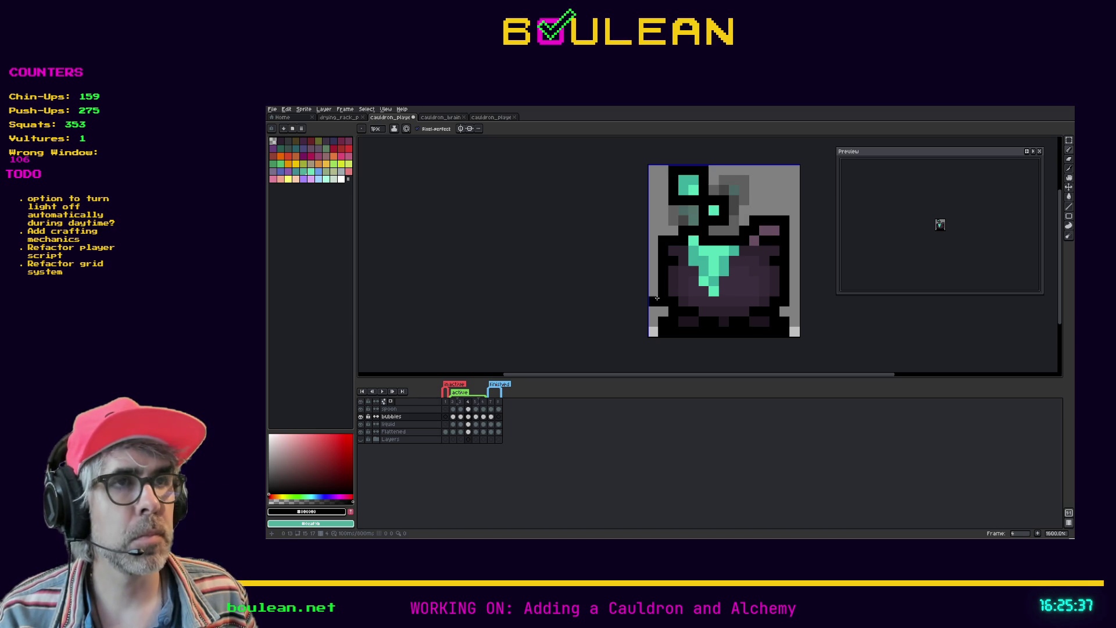
{"action": "key", "text": "comma"}
{"action": "left_click", "coordinate": [707, 228]}
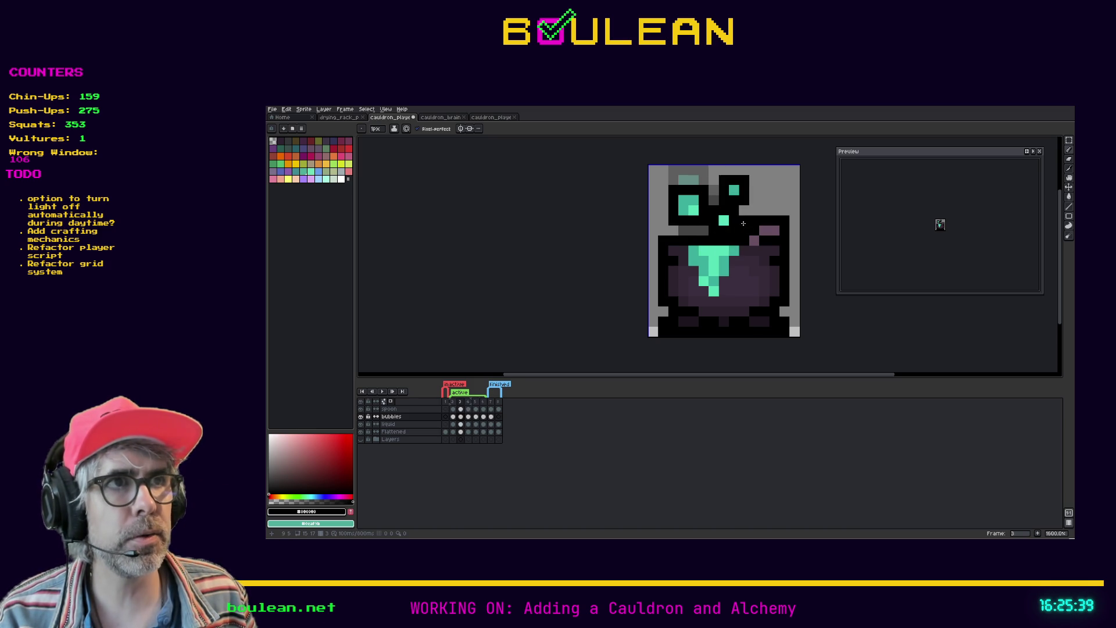
{"action": "key", "text": "period"}
{"action": "key", "text": "comma"}
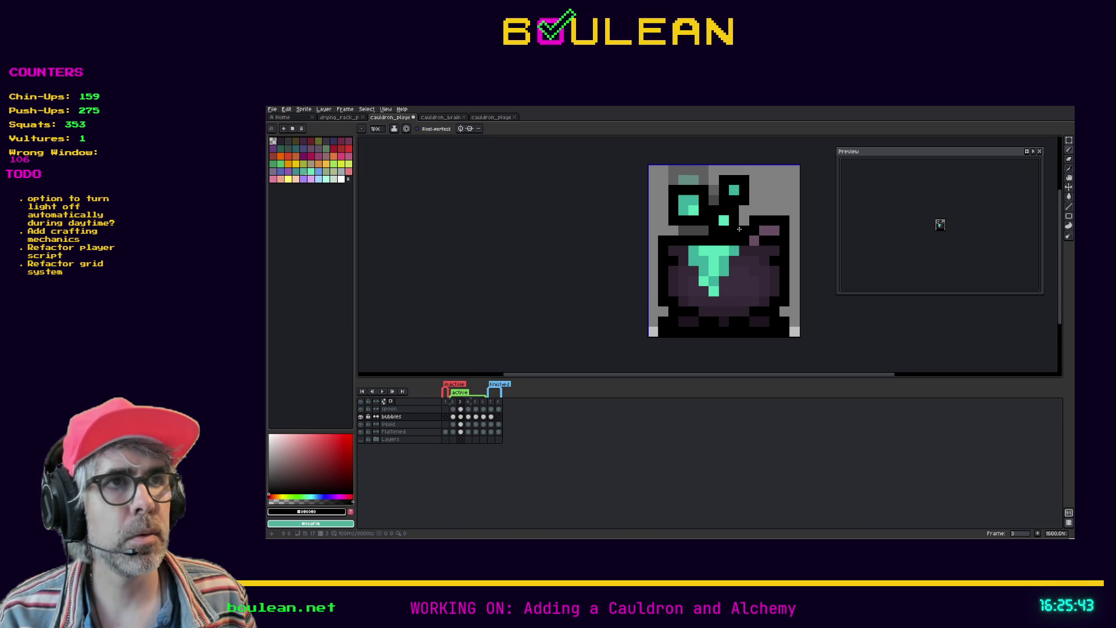
{"action": "key", "text": "period"}
{"action": "key", "text": "comma"}
{"action": "key", "text": "period"}
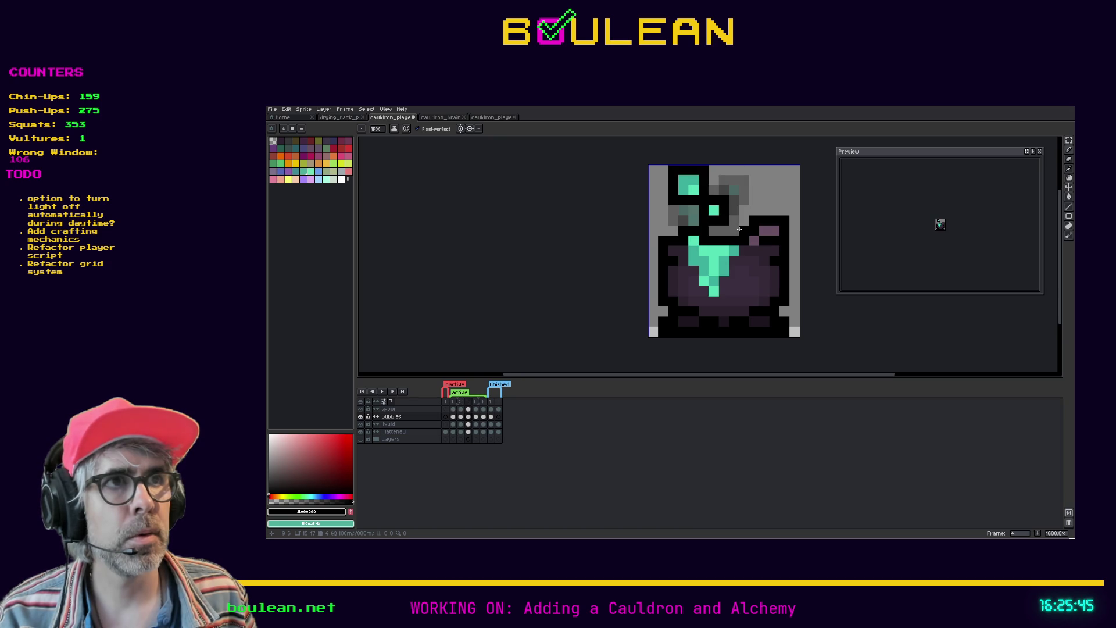
{"action": "key", "text": "comma"}
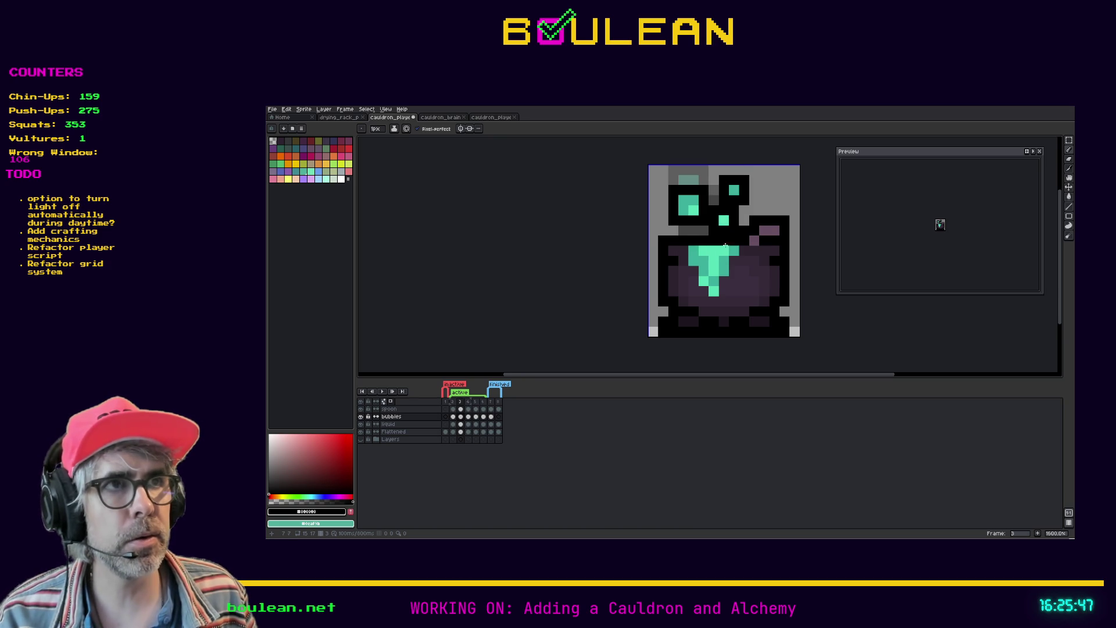
Step: On frame 4, select the bubbles above the cauldron and move them to a new spot
{"action": "key", "text": "m"}
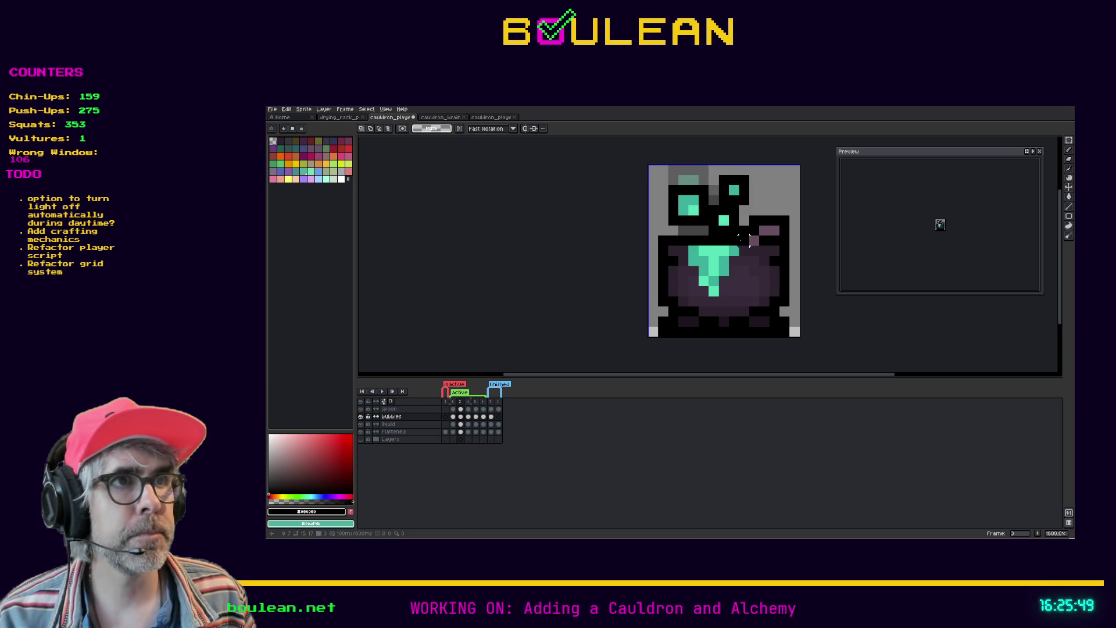
{"action": "left_click_drag", "start_coordinate": [749, 245], "coordinate": [669, 185]}
{"action": "key", "text": "ctrl+d"}
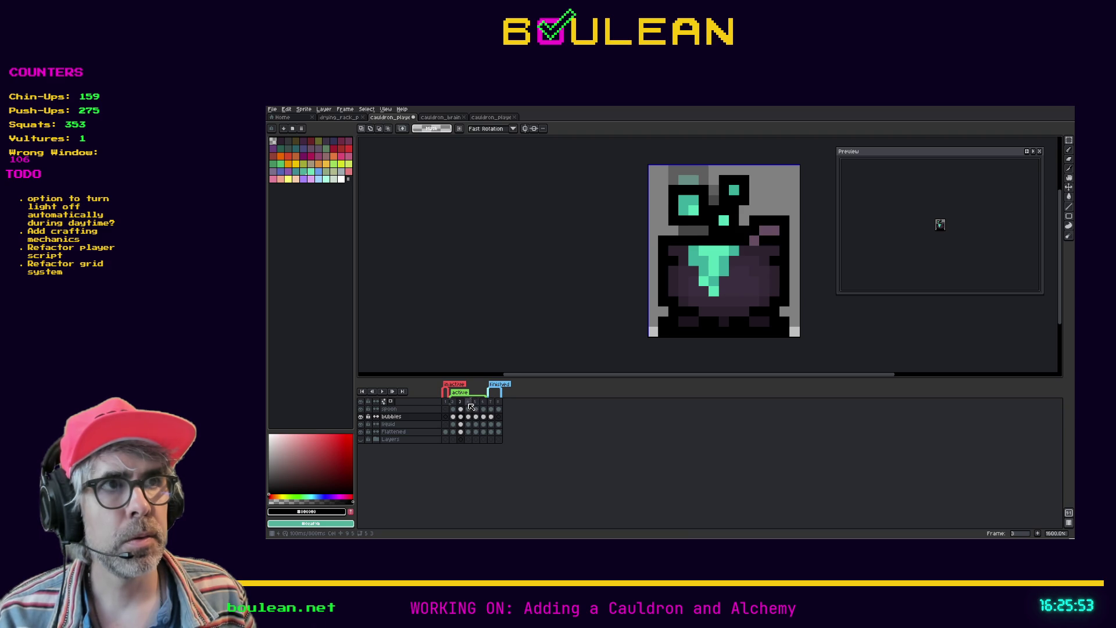
{"action": "left_click", "coordinate": [468, 406]}
{"action": "mouse_move", "coordinate": [733, 240]}
{"action": "left_mouse_down"}
{"action": "mouse_move", "coordinate": [661, 186]}
{"action": "mouse_move", "coordinate": [668, 167]}
{"action": "mouse_move", "coordinate": [683, 208]}
{"action": "left_mouse_up"}
{"action": "left_click", "coordinate": [686, 199]}
{"action": "key", "text": "ctrl+d"}
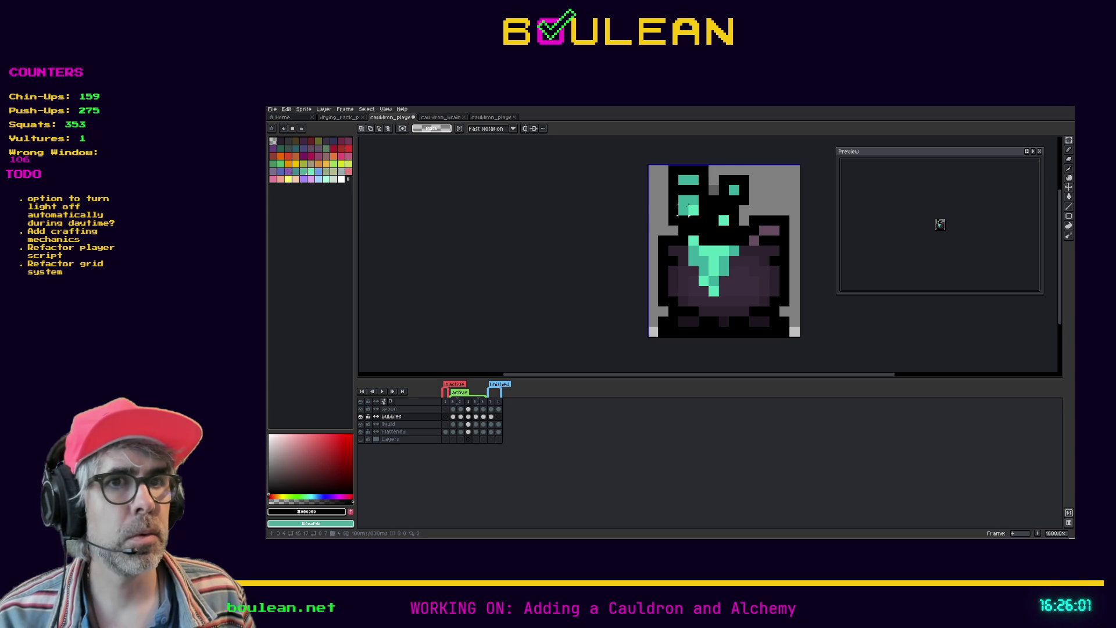
Step: Move frame 4's pixels and nudge the lower bubble one pixel up and left
{"action": "key", "text": "ctrl+a"}
{"action": "mouse_move", "coordinate": [700, 217]}
{"action": "left_mouse_down"}
{"action": "mouse_move", "coordinate": [724, 232]}
{"action": "mouse_move", "coordinate": [668, 184]}
{"action": "mouse_move", "coordinate": [688, 216]}
{"action": "mouse_move", "coordinate": [740, 237]}
{"action": "left_mouse_up"}
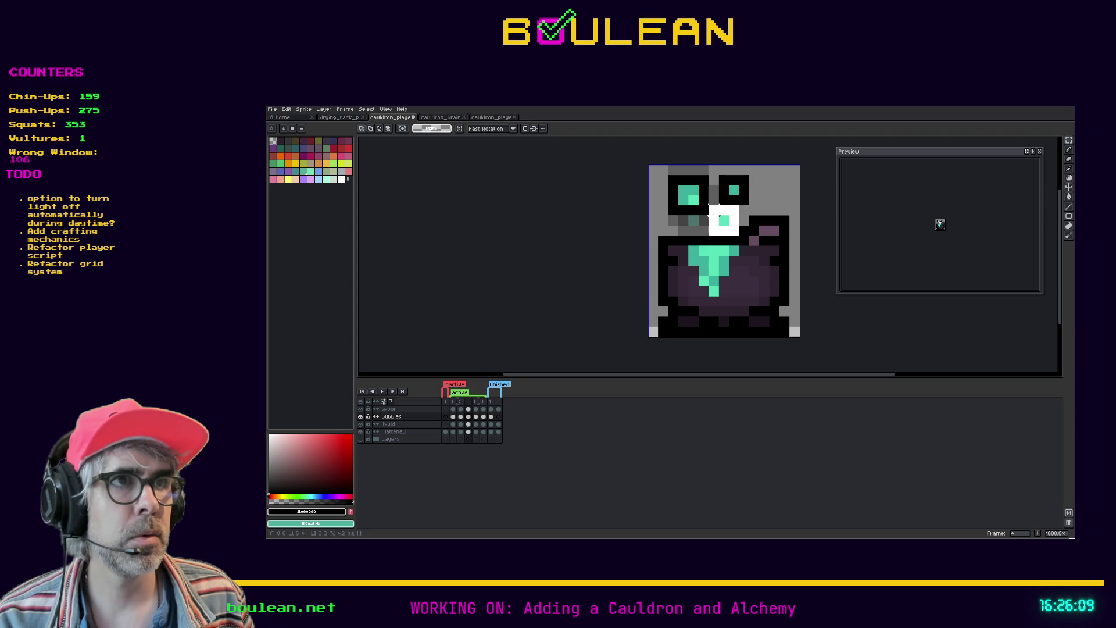
{"action": "key", "text": "Left"}
{"action": "key", "text": "Up"}
Step: Raise frame 4's upper-right bubble one pixel, then return to the pencil
{"action": "mouse_move", "coordinate": [748, 195]}
{"action": "left_mouse_down"}
{"action": "mouse_move", "coordinate": [728, 201]}
{"action": "mouse_move", "coordinate": [717, 173]}
{"action": "mouse_move", "coordinate": [726, 187]}
{"action": "left_mouse_up"}
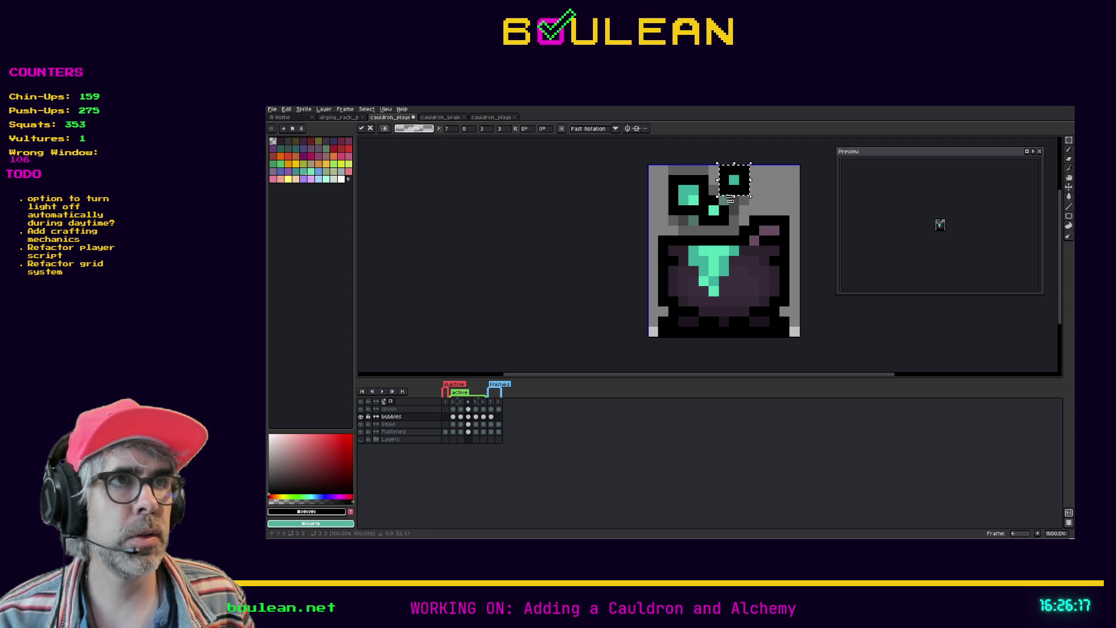
{"action": "left_click", "coordinate": [726, 212]}
{"action": "key", "text": "b"}
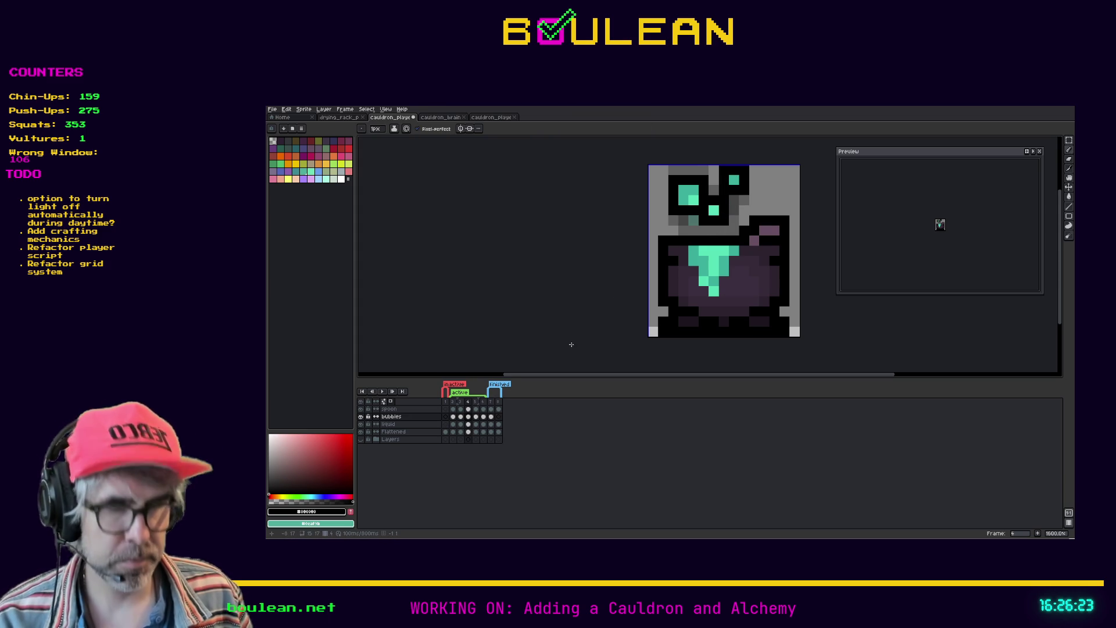
{"action": "key", "text": "Right"}
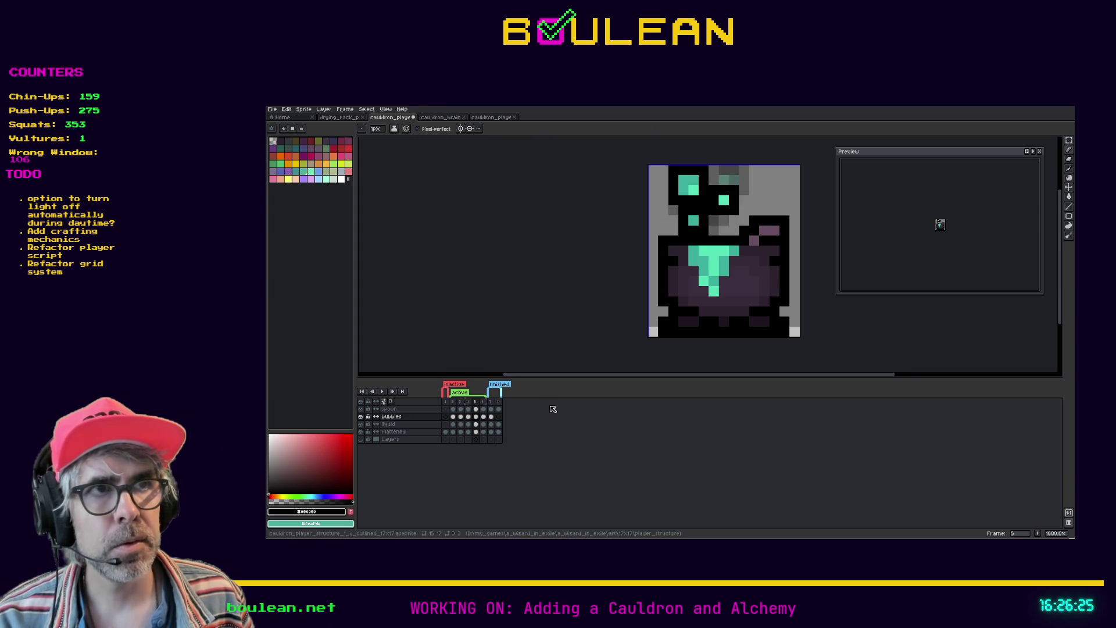
Step: Step through the frames, flipping between 3 and 4, to review the bubble motion
{"action": "key", "text": "Right"}
{"action": "key", "text": "Return"}
{"action": "key", "text": "Right"}
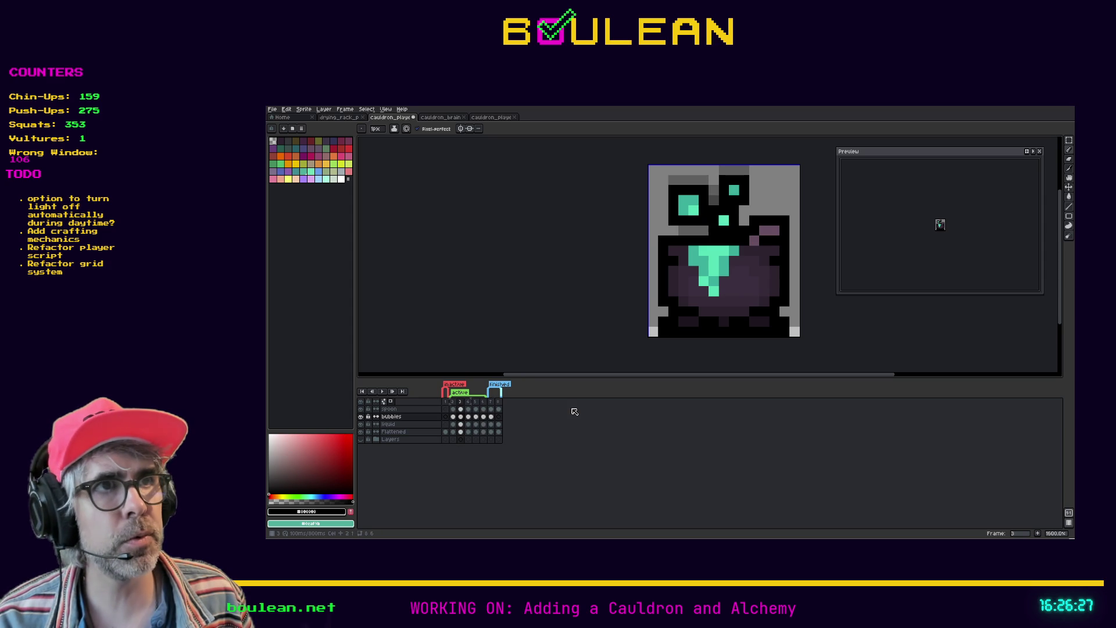
{"action": "key", "text": "Right"}
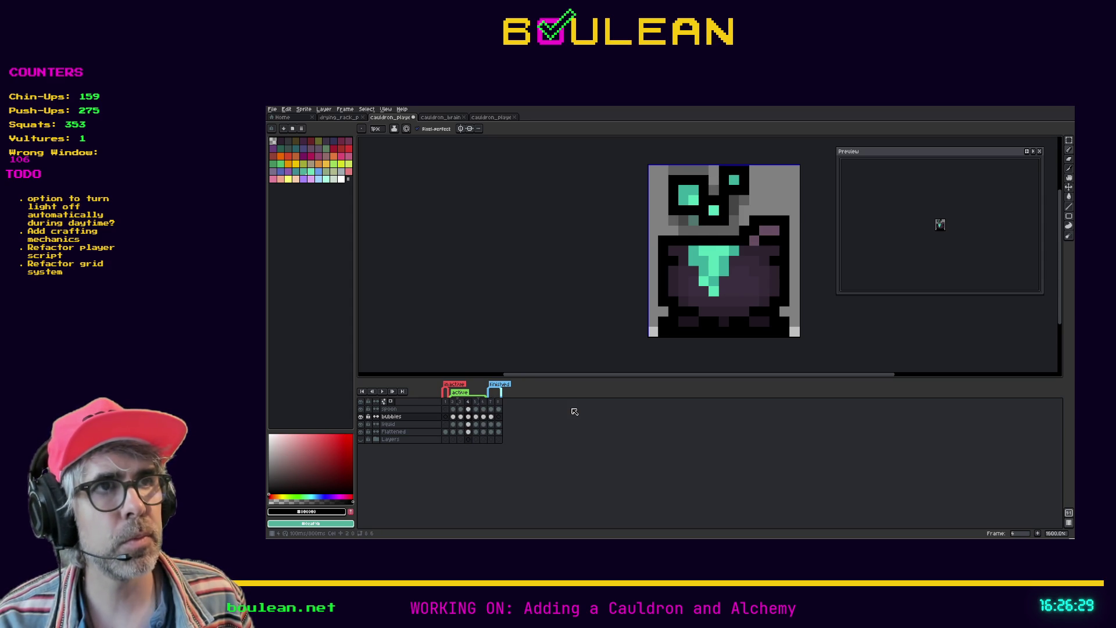
{"action": "key", "text": "Left"}
{"action": "key", "text": "Right"}
{"action": "key", "text": "Left"}
{"action": "key", "text": "Right"}
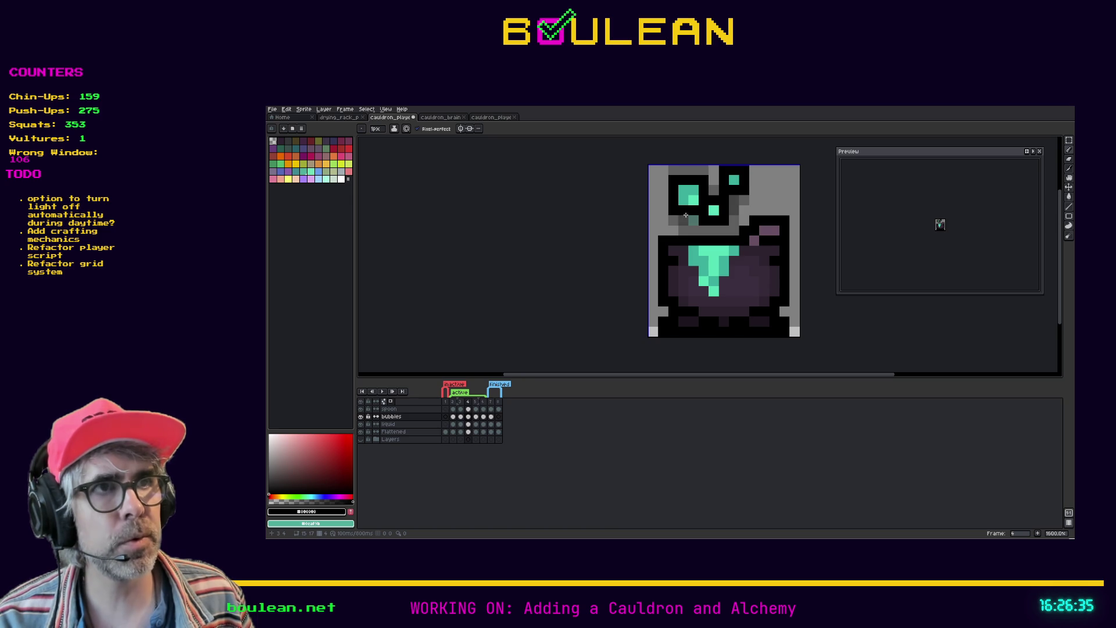
Step: Select frame 4's top-left bubble and drop it back in its earlier spot
{"action": "key", "text": "m"}
{"action": "mouse_move", "coordinate": [709, 217]}
{"action": "left_mouse_down"}
{"action": "mouse_move", "coordinate": [667, 174]}
{"action": "mouse_move", "coordinate": [693, 192]}
{"action": "mouse_move", "coordinate": [685, 195]}
{"action": "left_mouse_up"}
{"action": "left_click", "coordinate": [708, 200]}
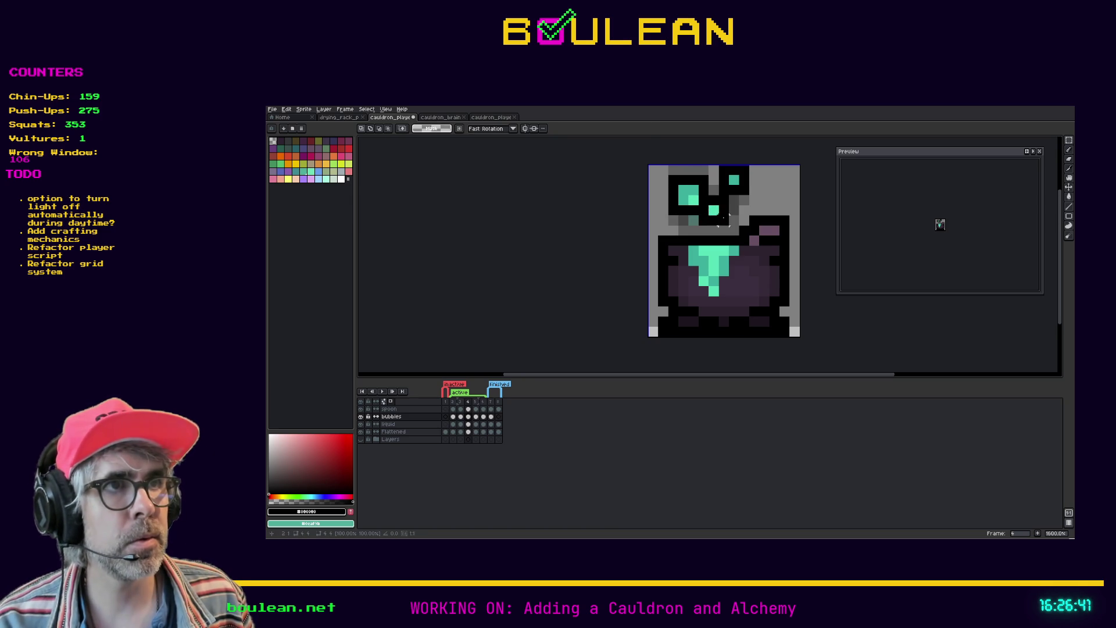
Step: Move another bubble on frame 4 up beside the large left bubble
{"action": "left_click_drag", "start_coordinate": [713, 206], "coordinate": [722, 208]}
{"action": "key", "text": "Return"}
{"action": "mouse_move", "coordinate": [669, 175]}
{"action": "left_mouse_down"}
{"action": "mouse_move", "coordinate": [710, 209]}
{"action": "mouse_move", "coordinate": [693, 206]}
{"action": "left_mouse_up"}
{"action": "left_click", "coordinate": [633, 270]}
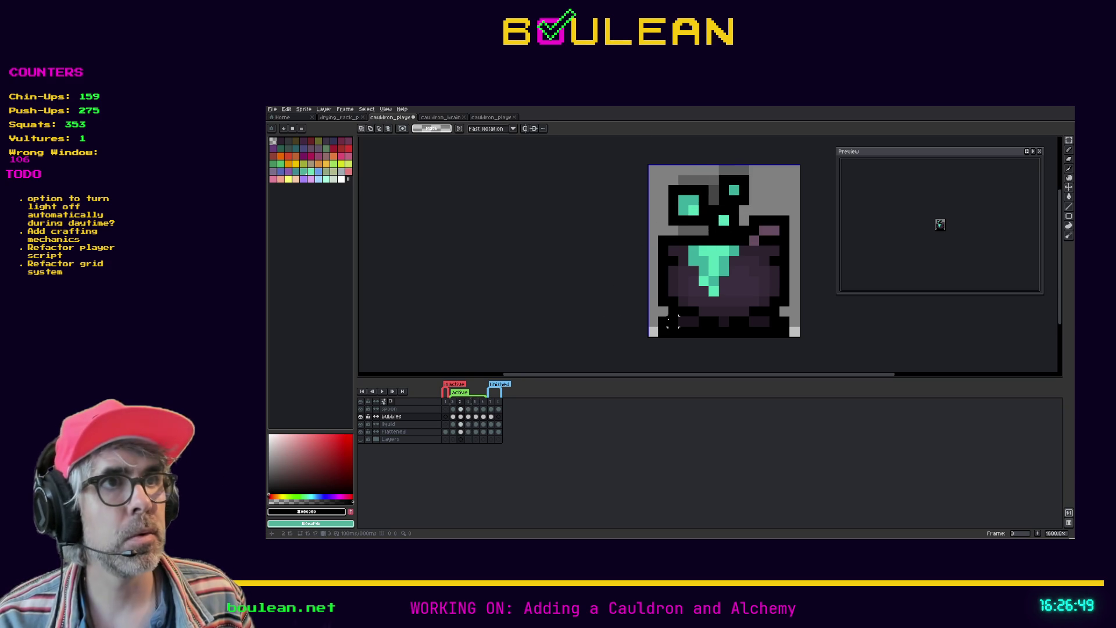
Step: Scrub between frames 2, 3 and 4 to compare bubble positions
{"action": "key", "text": "Left"}
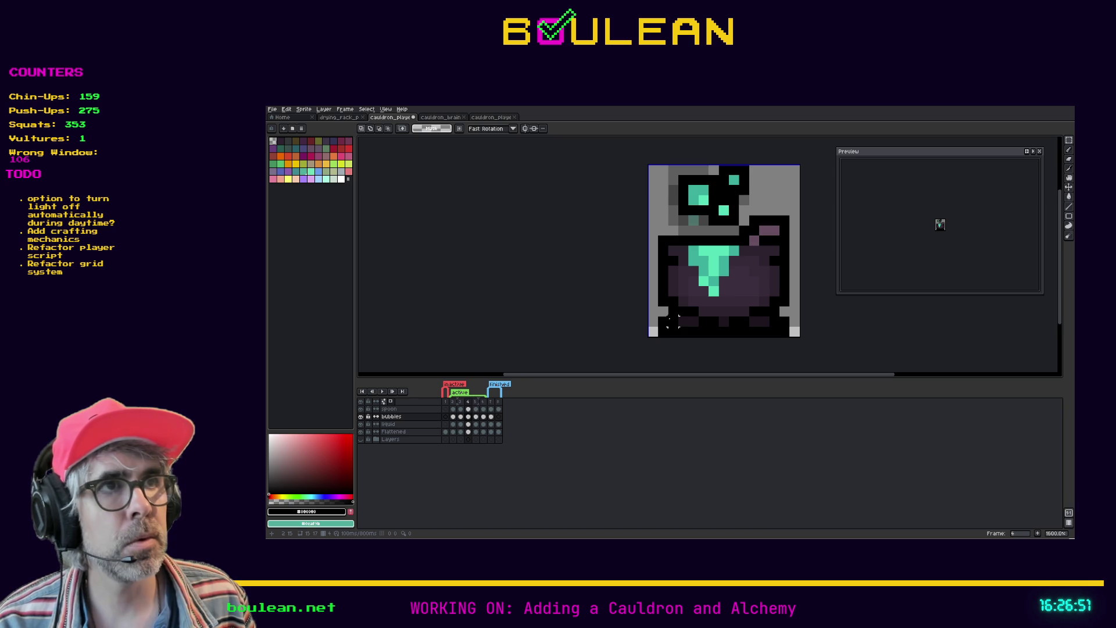
{"action": "key", "text": "Right"}
{"action": "key", "text": "Left"}
{"action": "key", "text": "Right"}
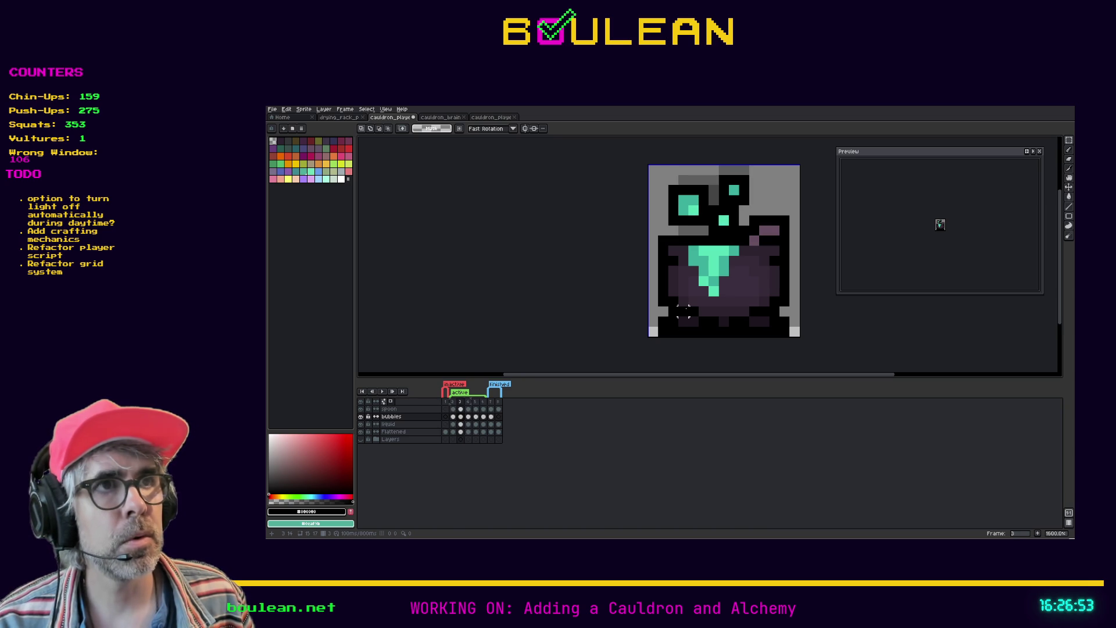
{"action": "key", "text": "Right"}
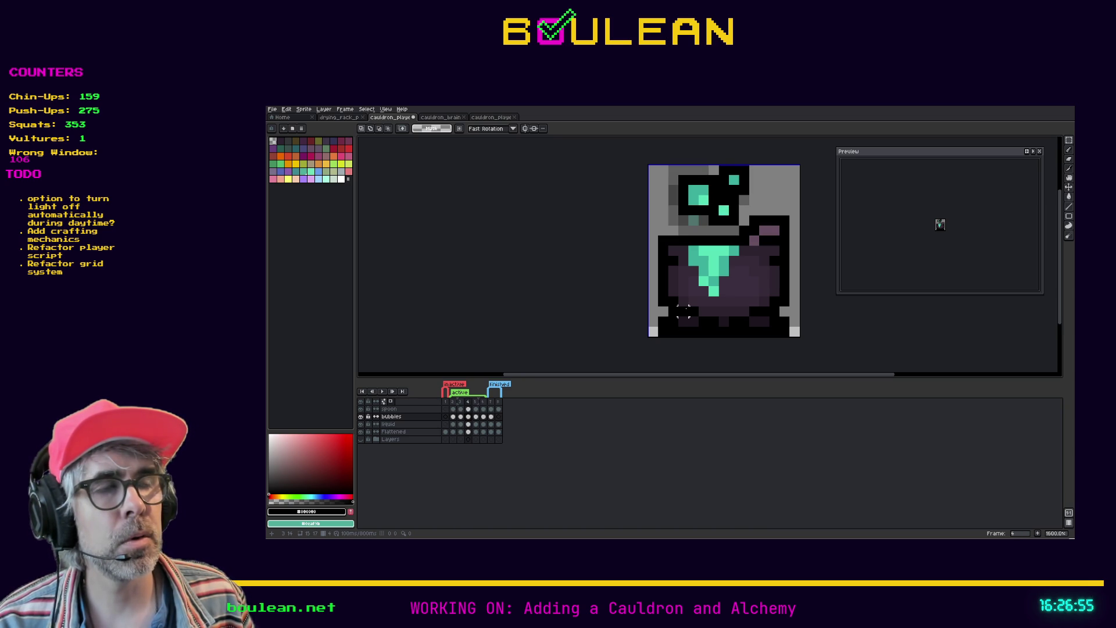
{"action": "key", "text": "Left"}
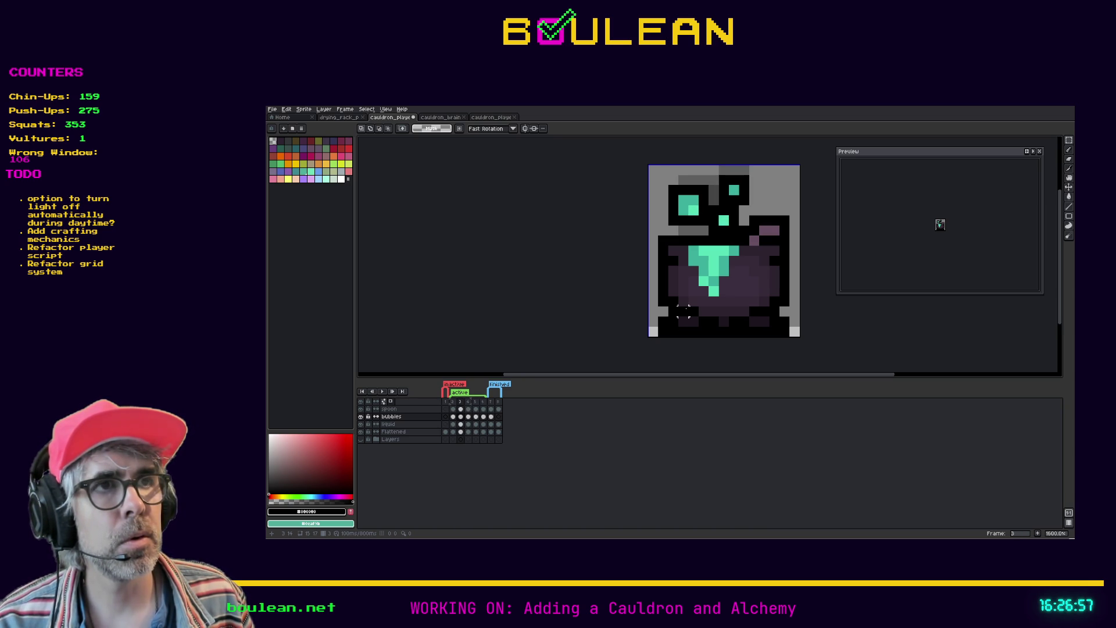
{"action": "key", "text": "Right"}
{"action": "key", "text": "Left"}
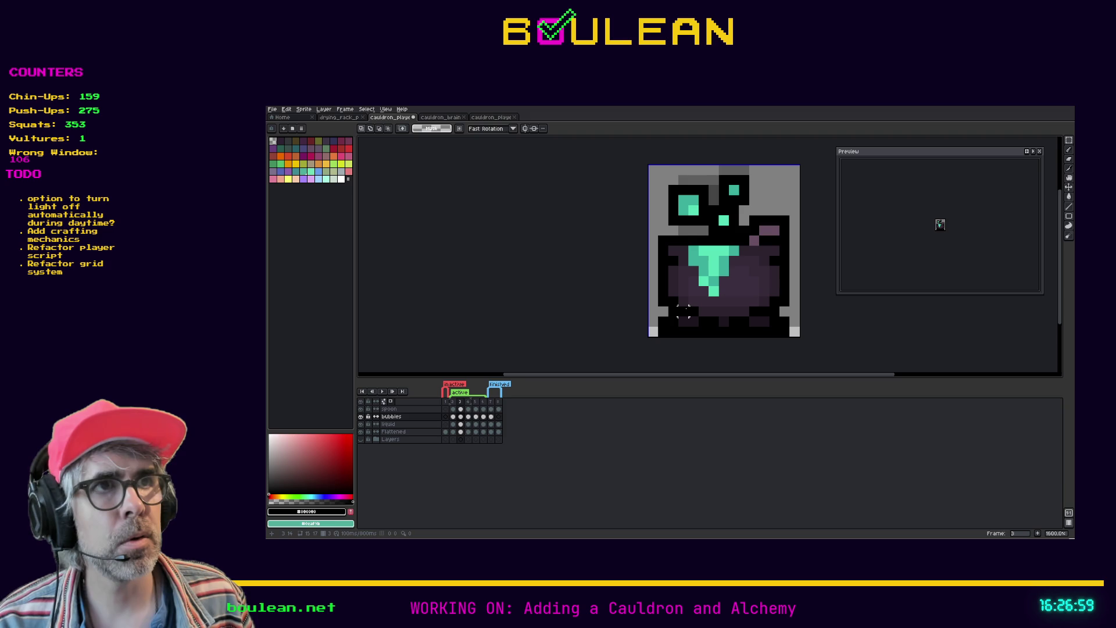
{"action": "key", "text": "Right"}
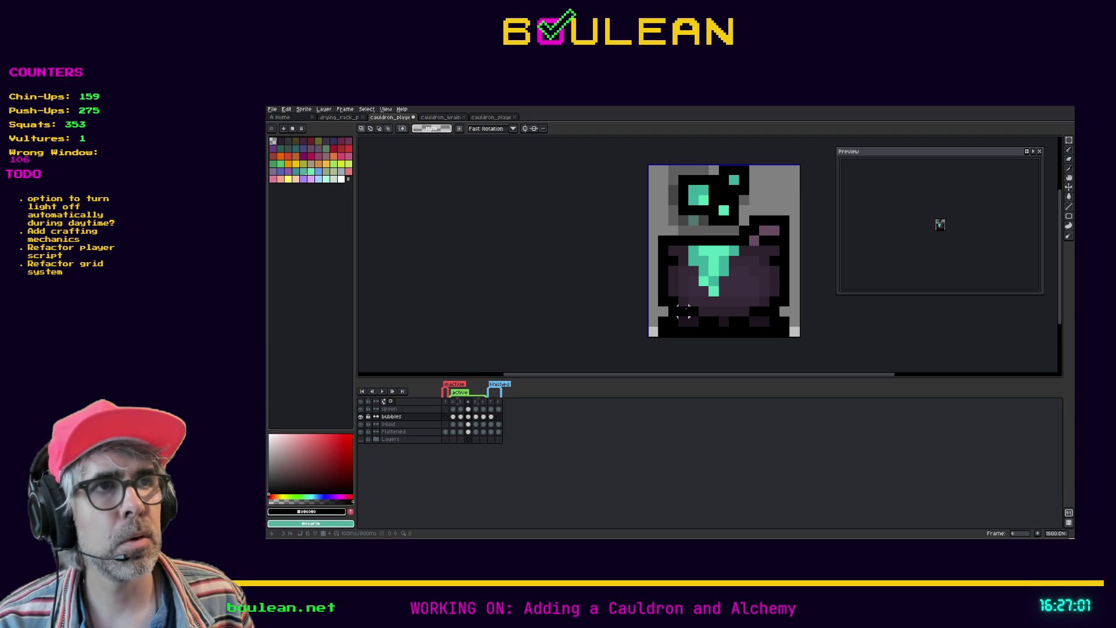
Step: Shift frame 4's top-left bubble block one pixel left and recheck the frames
{"action": "mouse_move", "coordinate": [720, 216]}
{"action": "left_mouse_down"}
{"action": "mouse_move", "coordinate": [695, 173]}
{"action": "mouse_move", "coordinate": [677, 173]}
{"action": "mouse_move", "coordinate": [708, 224]}
{"action": "left_mouse_up"}
{"action": "left_click", "coordinate": [726, 197]}
{"action": "left_click", "coordinate": [733, 220]}
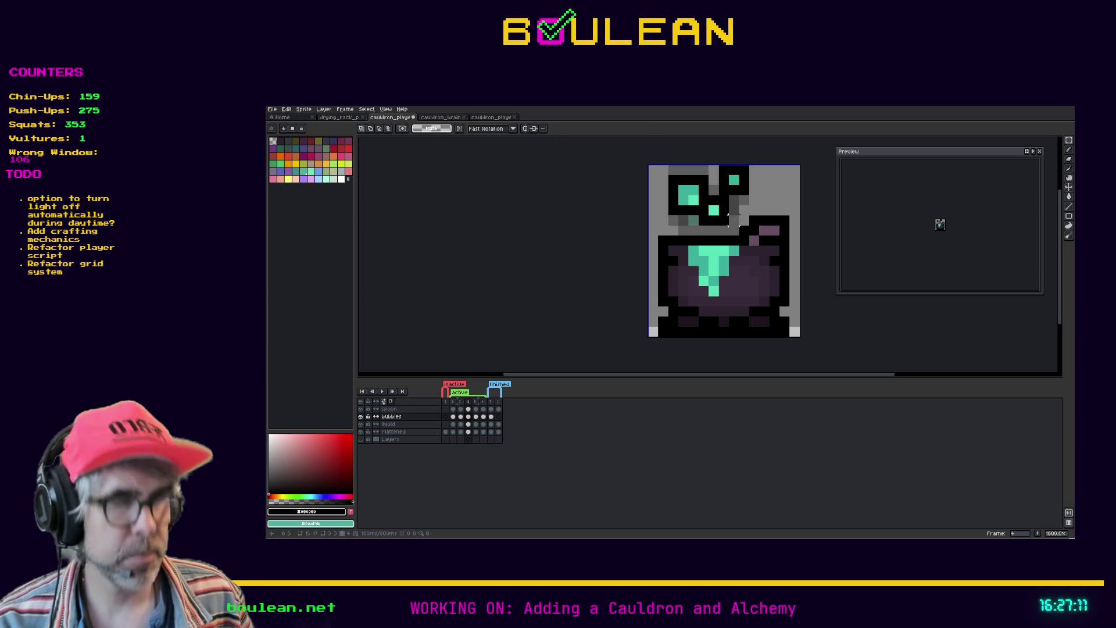
{"action": "key", "text": "Left"}
{"action": "key", "text": "Left"}
{"action": "key", "text": "Right"}
{"action": "key", "text": "Right"}
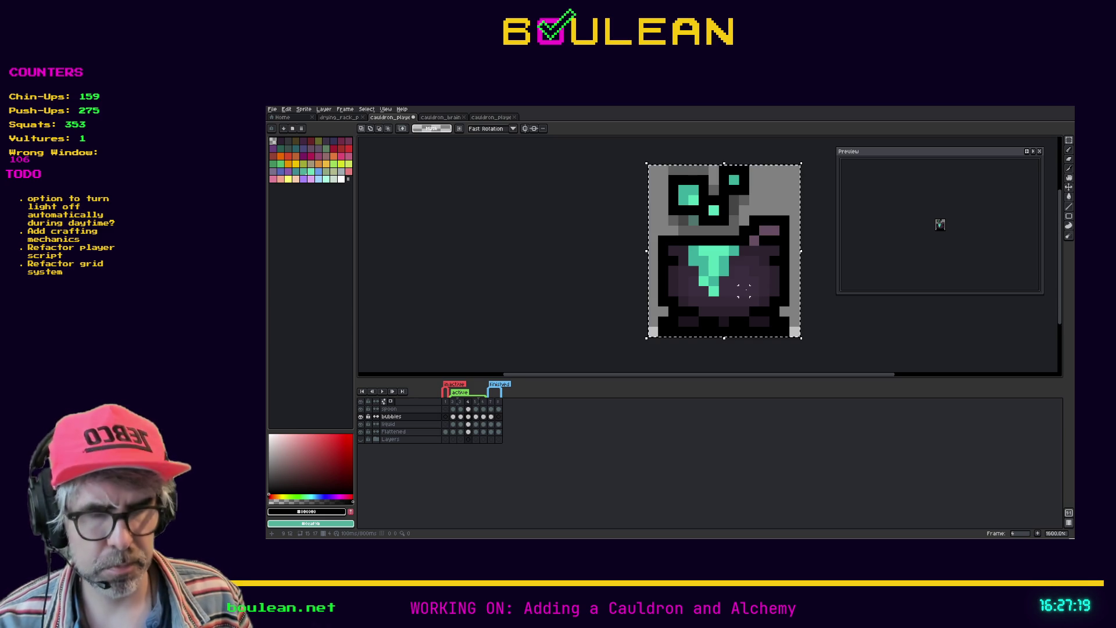
Step: On frame 5, clear the bubbles and paste them back in
{"action": "key", "text": "Right"}
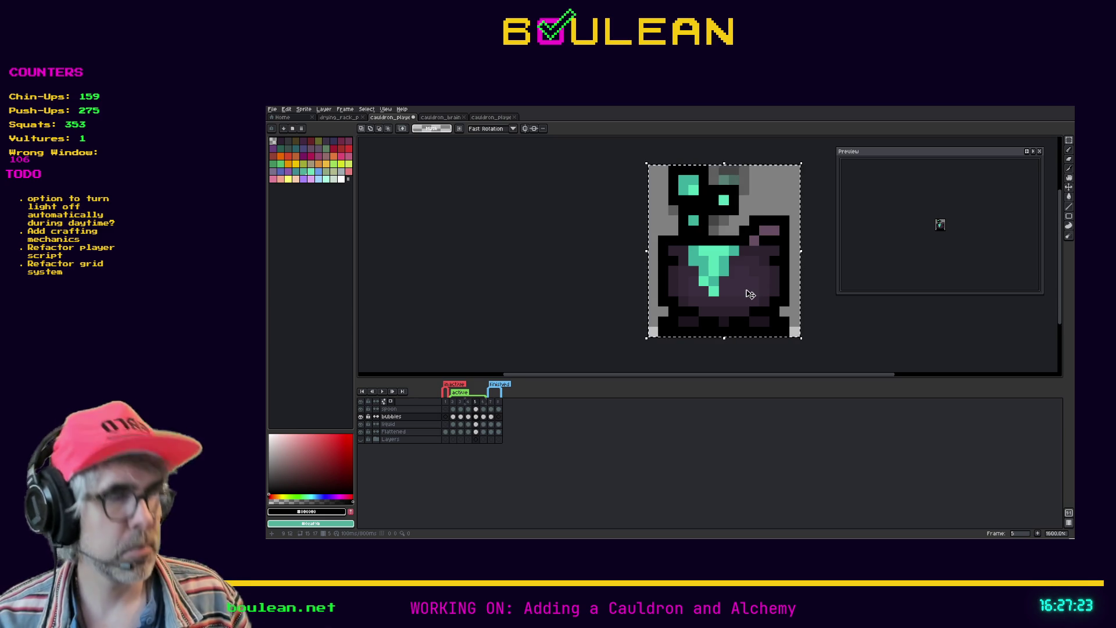
{"action": "key", "text": "Delete"}
{"action": "key", "text": "ctrl+v"}
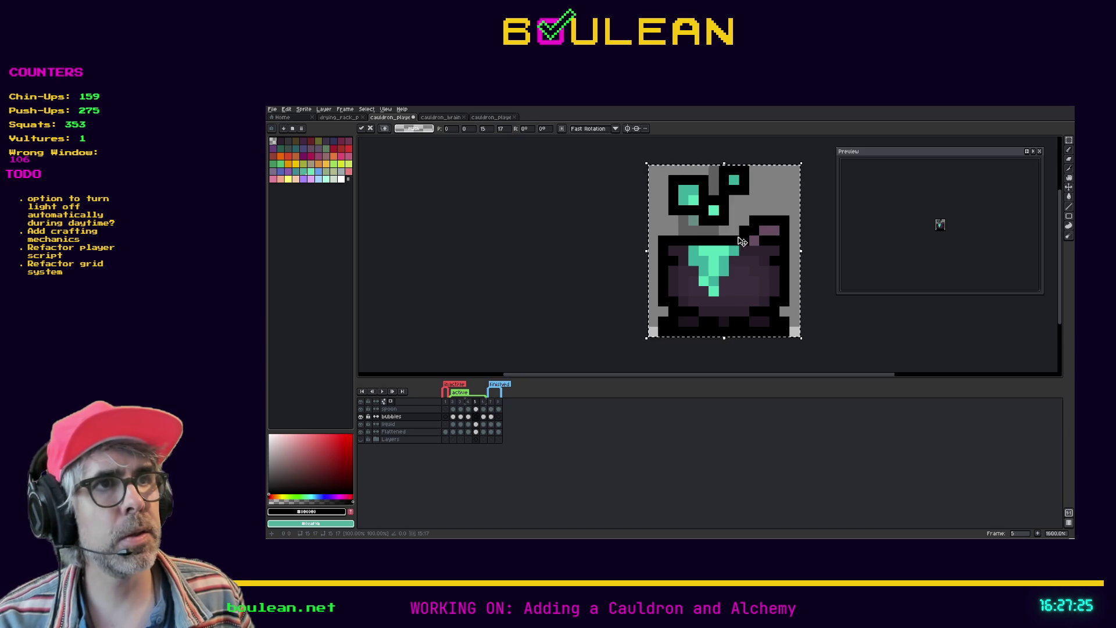
{"action": "key", "text": "Return"}
Step: Move frame 5's top-right bubble, and nudge the small bubble up one and left one pixel
{"action": "mouse_move", "coordinate": [750, 196]}
{"action": "left_mouse_down"}
{"action": "mouse_move", "coordinate": [718, 165]}
{"action": "mouse_move", "coordinate": [739, 184]}
{"action": "left_mouse_up"}
{"action": "left_click", "coordinate": [732, 199]}
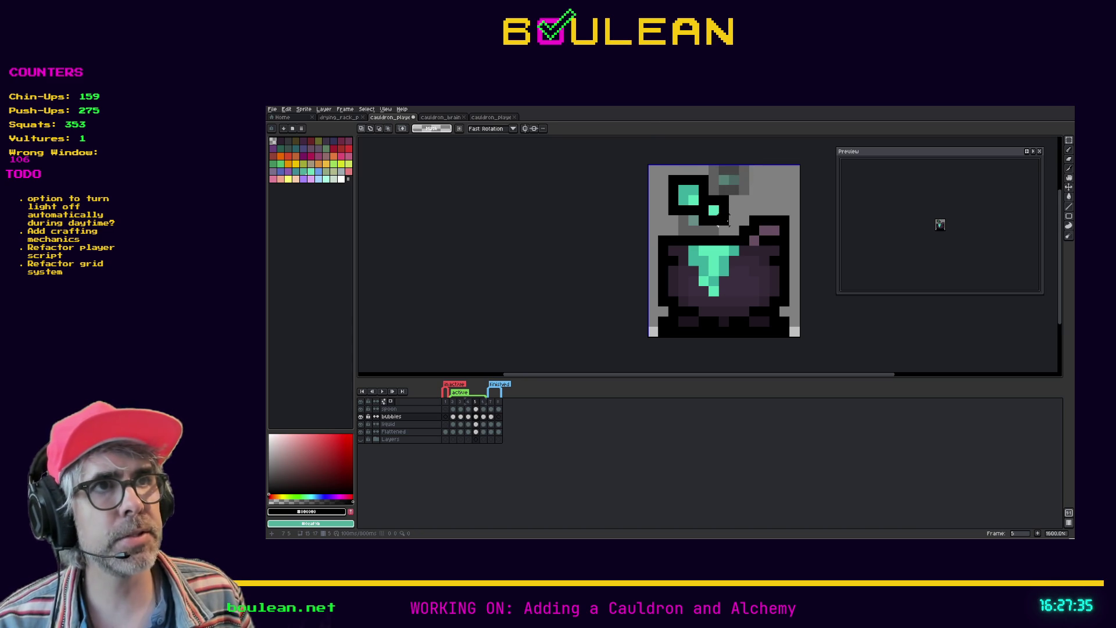
{"action": "mouse_move", "coordinate": [730, 227]}
{"action": "left_mouse_down"}
{"action": "mouse_move", "coordinate": [700, 204]}
{"action": "mouse_move", "coordinate": [717, 203]}
{"action": "mouse_move", "coordinate": [716, 189]}
{"action": "mouse_move", "coordinate": [710, 217]}
{"action": "mouse_move", "coordinate": [689, 207]}
{"action": "left_mouse_up"}
{"action": "key", "text": "Return"}
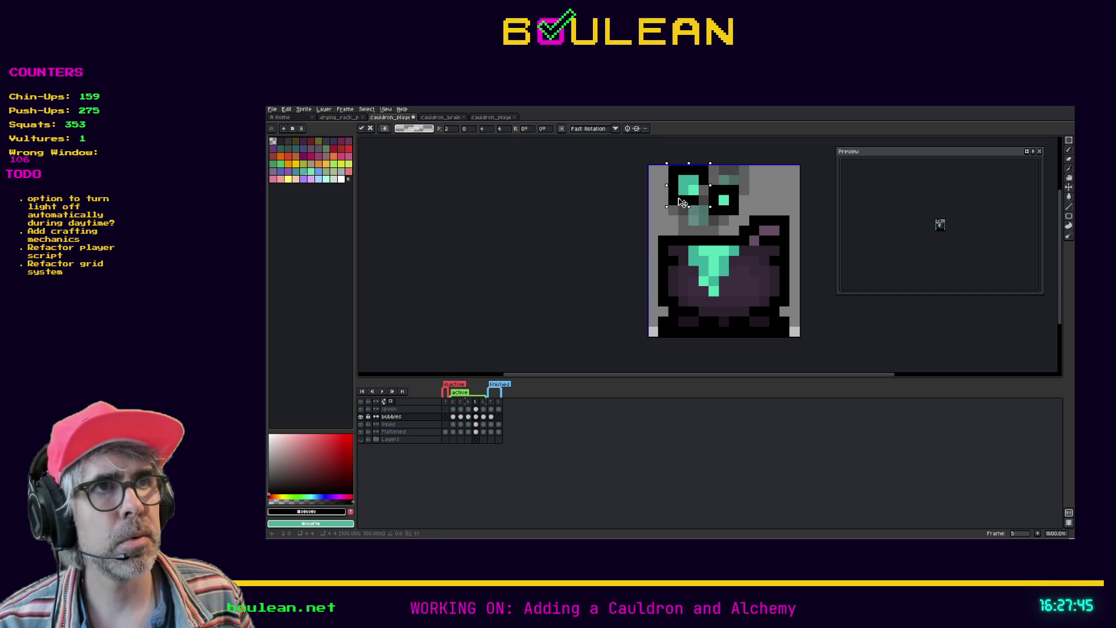
{"action": "left_click_drag", "start_coordinate": [684, 204], "coordinate": [679, 205]}
{"action": "key", "text": "ctrl+d"}
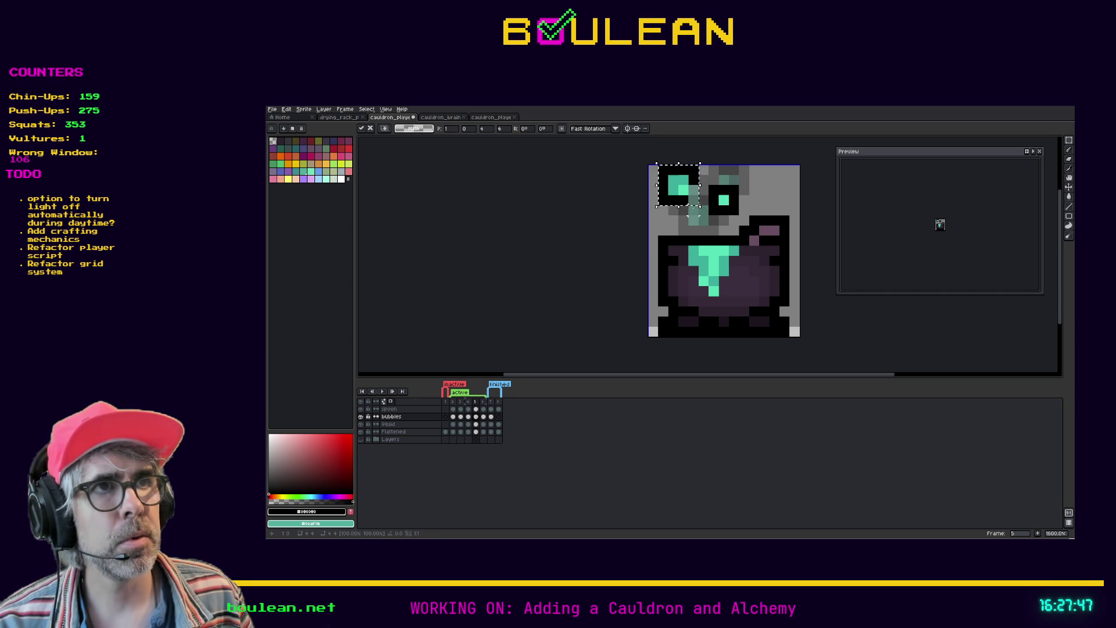
{"action": "key", "text": "i"}
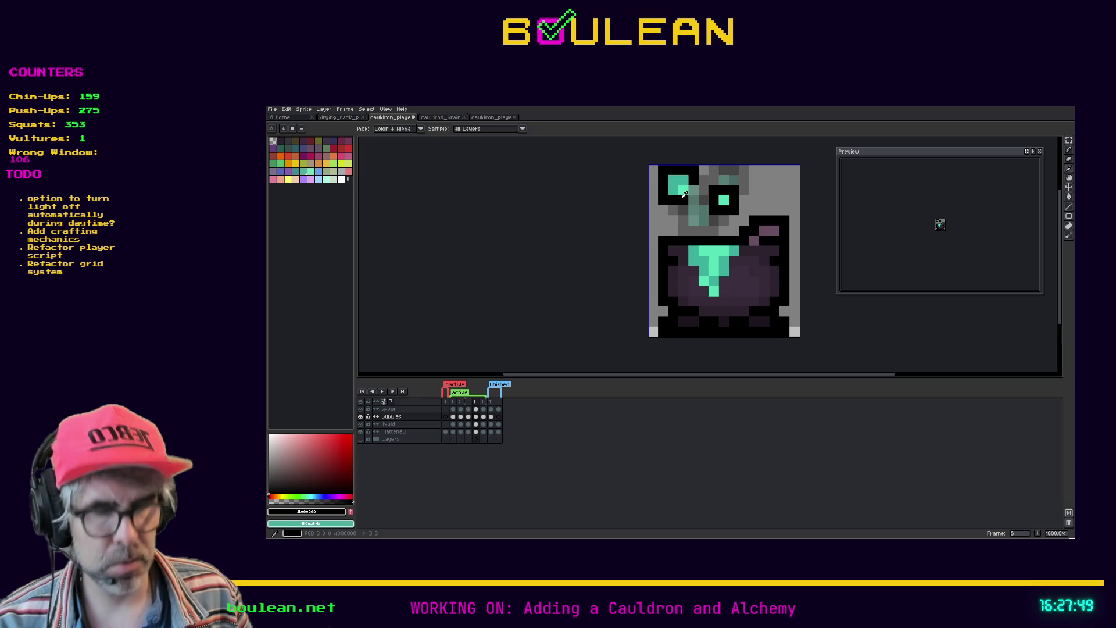
{"action": "key", "text": "b"}
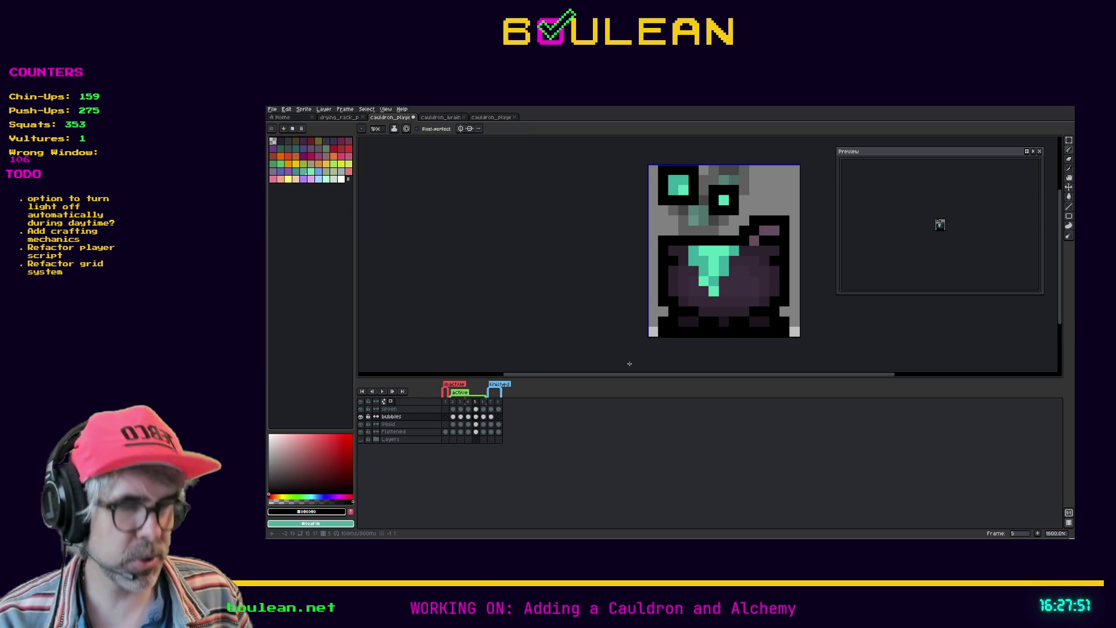
Step: Flip between frames 4 and 5 to check the rising bubble motion
{"action": "key", "text": "Left"}
{"action": "key", "text": "Left"}
{"action": "key", "text": "Left"}
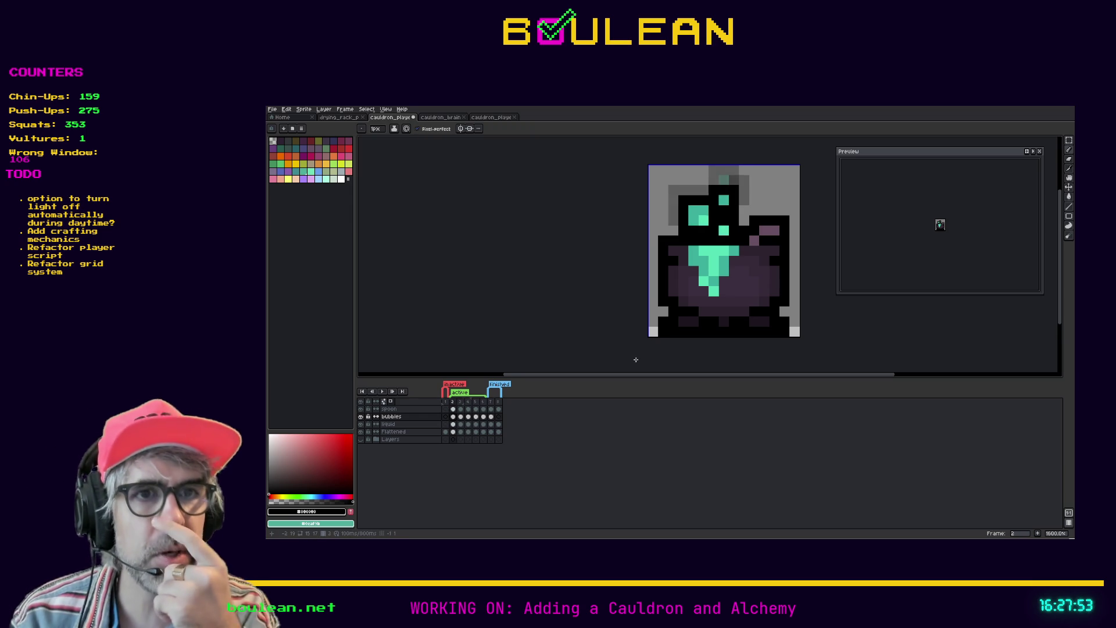
{"action": "key", "text": "Right"}
{"action": "key", "text": "Right"}
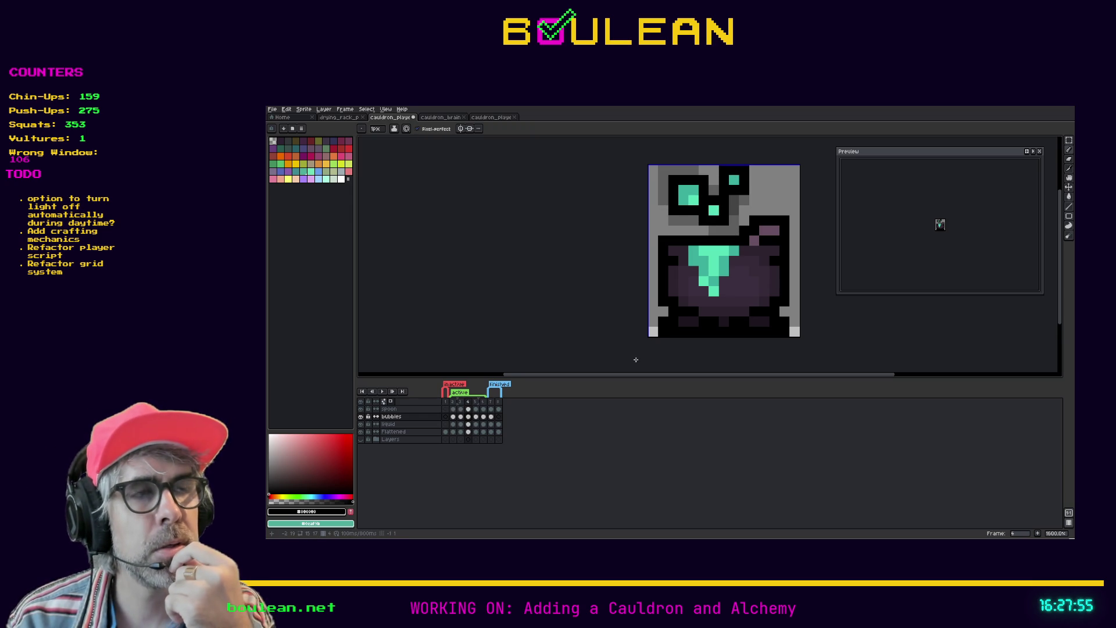
{"action": "key", "text": "Right"}
{"action": "key", "text": "Left"}
{"action": "key", "text": "Right"}
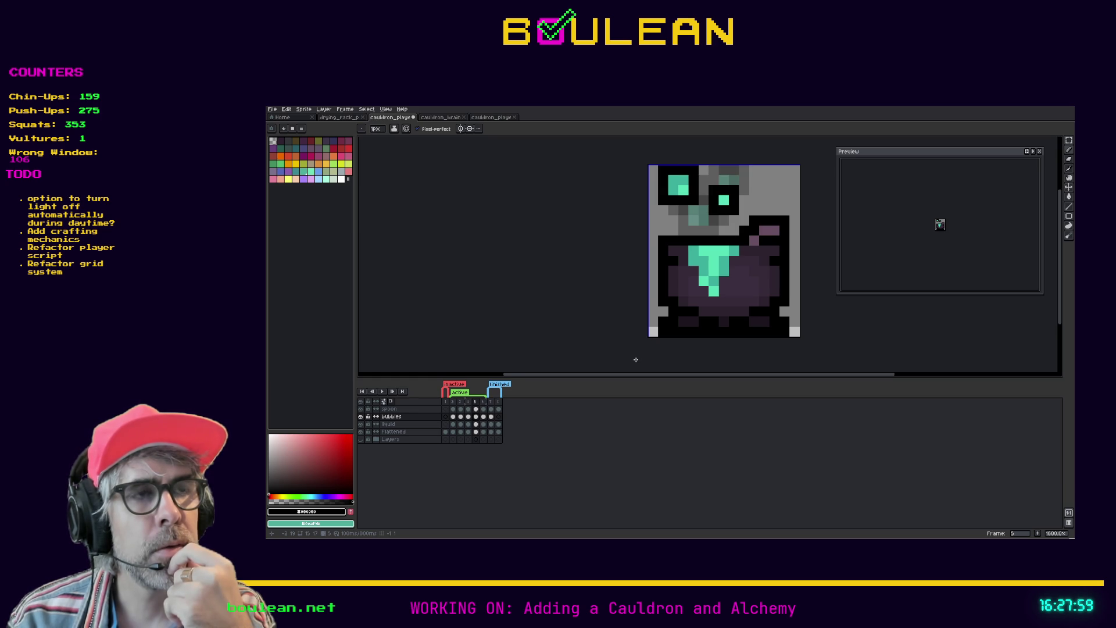
{"action": "key", "text": "Left"}
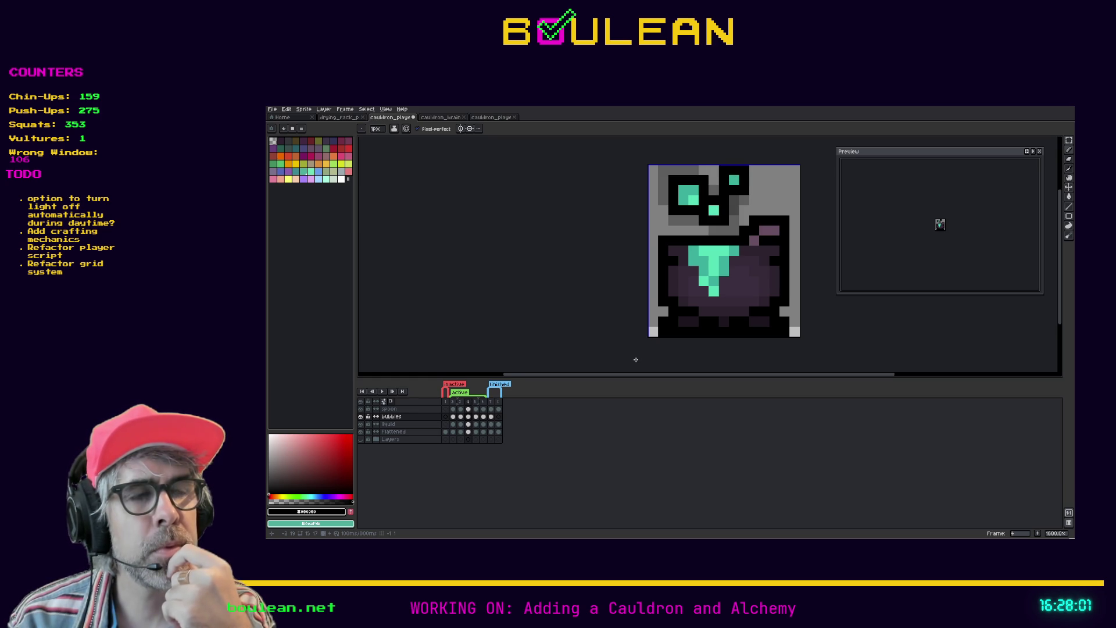
{"action": "key", "text": "Right"}
{"action": "key", "text": "Left"}
{"action": "key", "text": "Right"}
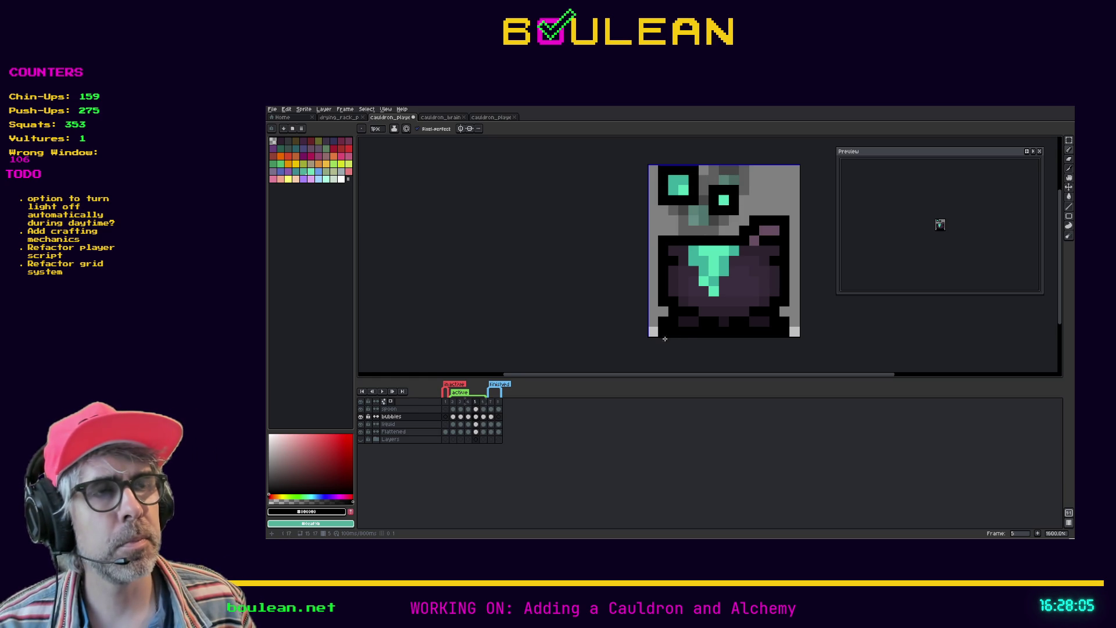
{"action": "key", "text": "Left"}
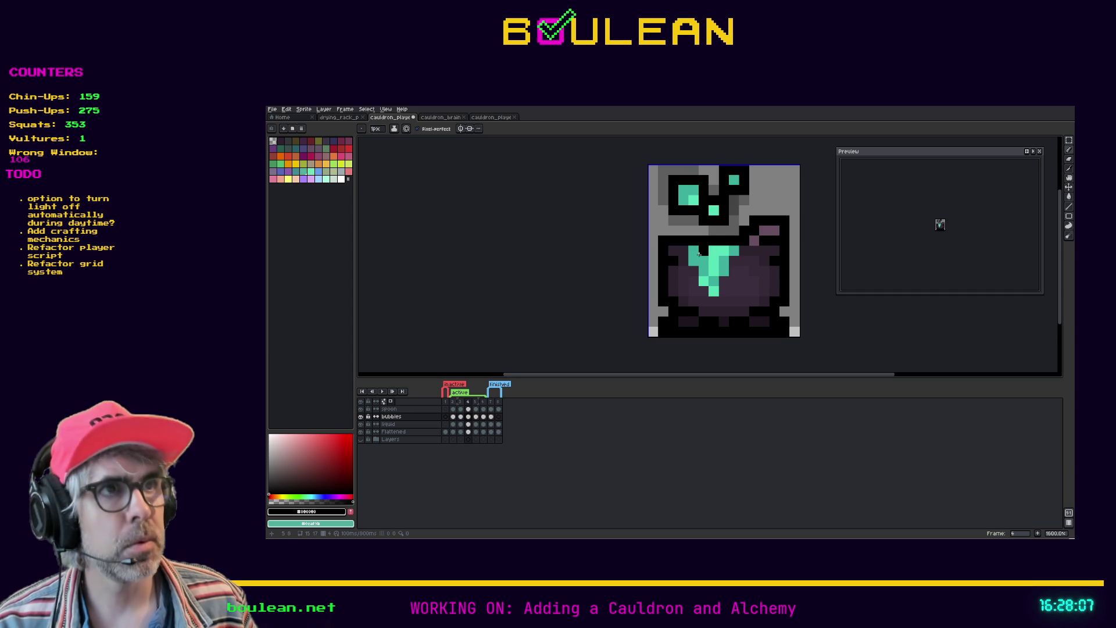
{"action": "key", "text": "Right"}
Step: Select frame 5's top-left bubble, nudge it one pixel right, and deselect
{"action": "key", "text": "m"}
{"action": "mouse_move", "coordinate": [700, 207]}
{"action": "left_mouse_down"}
{"action": "mouse_move", "coordinate": [657, 163]}
{"action": "mouse_move", "coordinate": [681, 181]}
{"action": "left_mouse_up"}
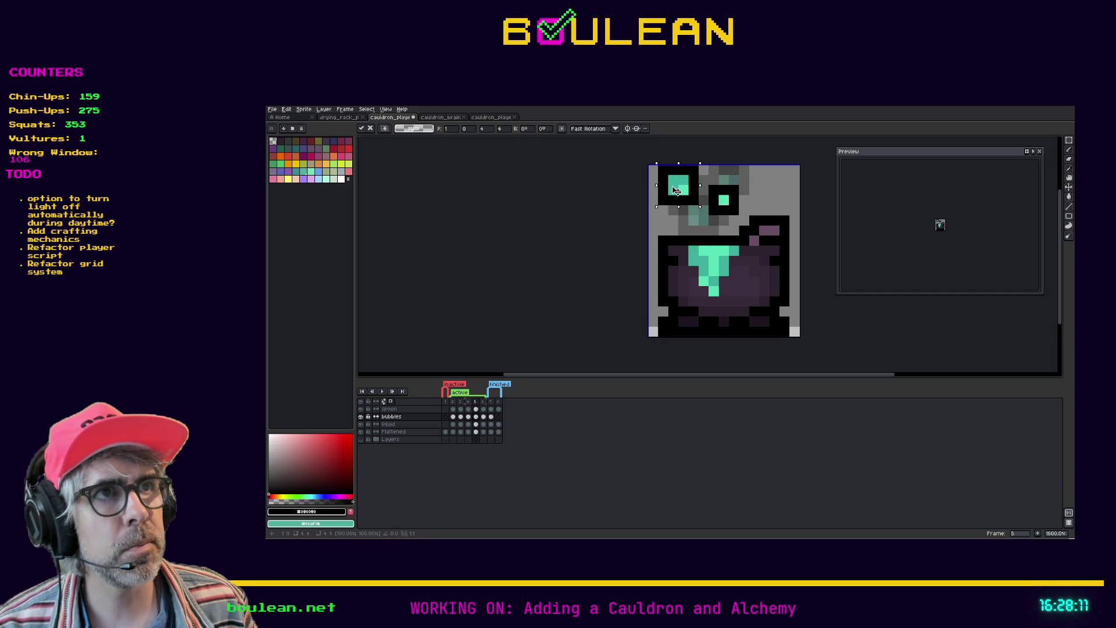
{"action": "key", "text": "ctrl+d"}
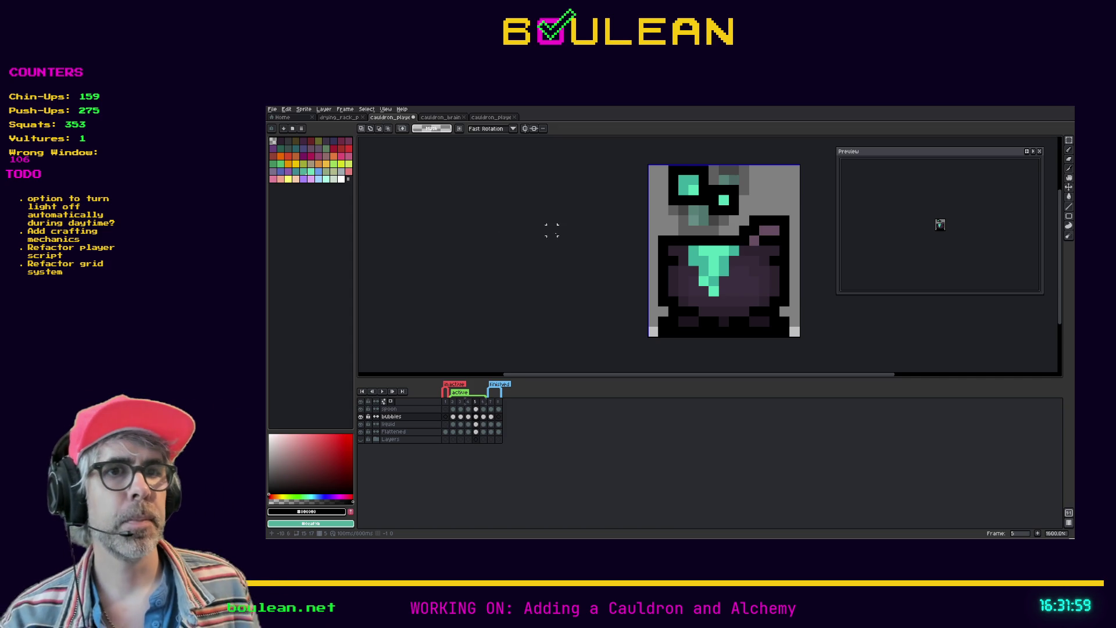
Step: Move from frame 6 to frame 2 of the bubbles layer and pick the Pencil
{"action": "left_click", "coordinate": [482, 402]}
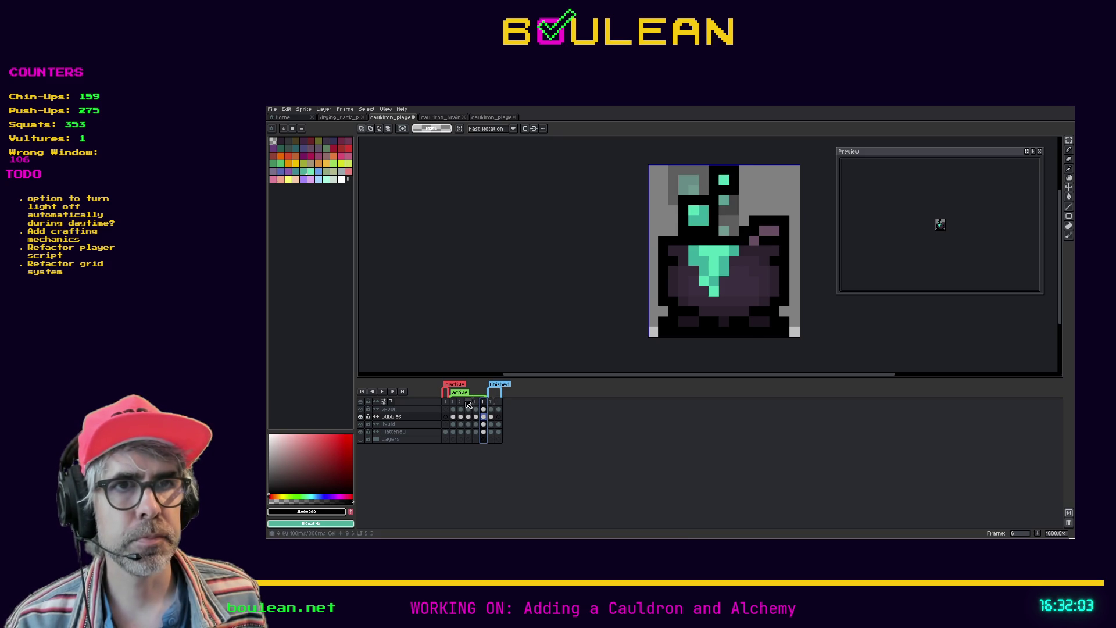
{"action": "left_click", "coordinate": [457, 403]}
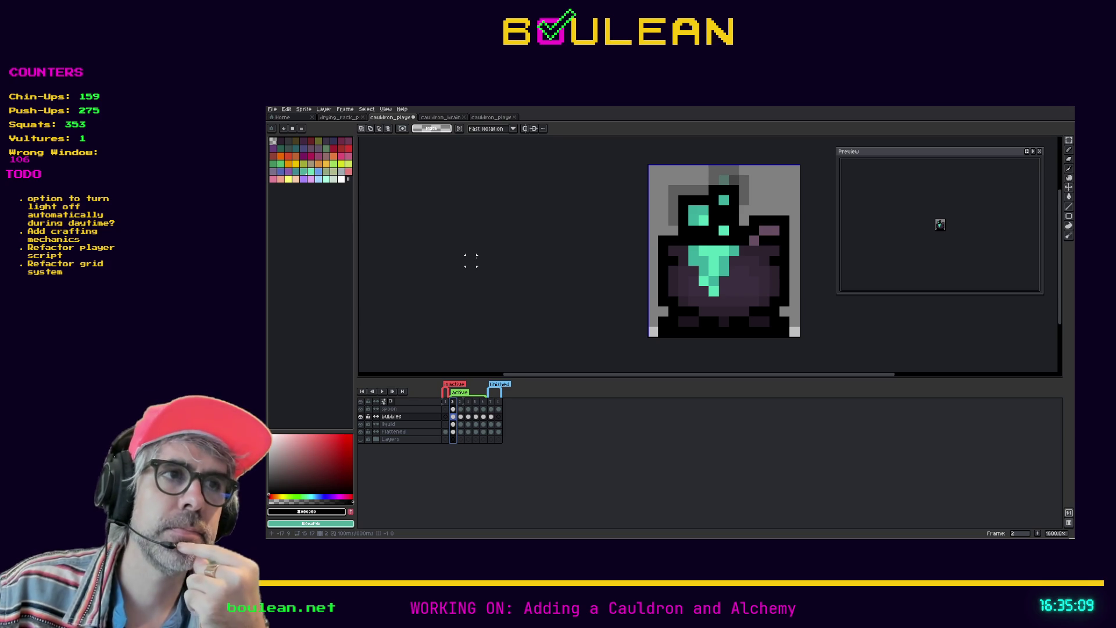
{"action": "key", "text": "b"}
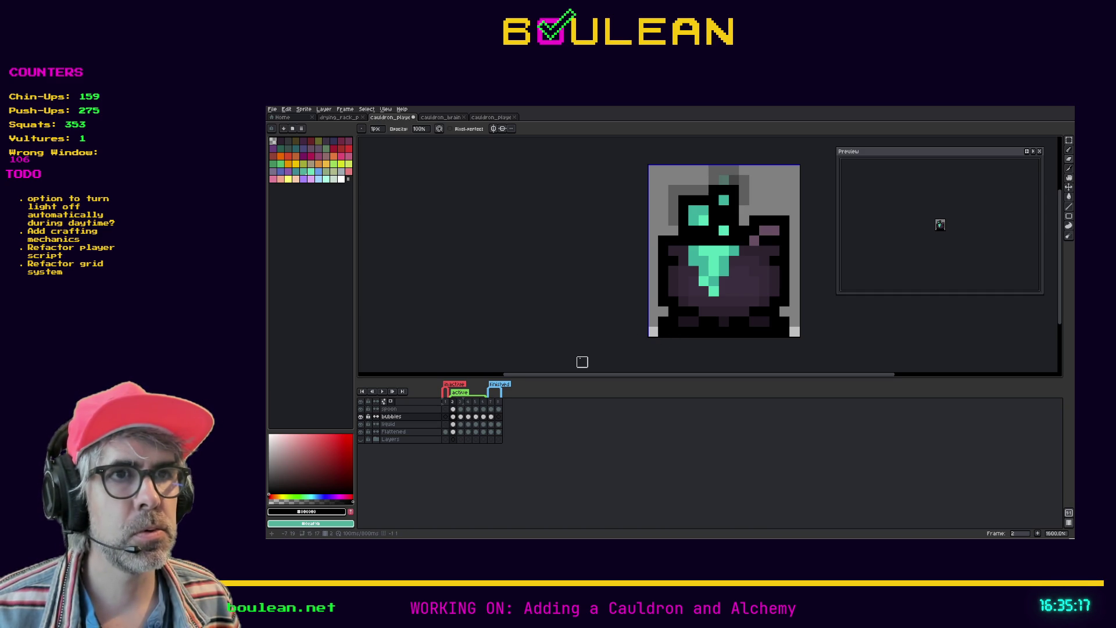
Step: Choose the Flattened layer row in the timeline for frame 2 edits
{"action": "left_click_drag", "start_coordinate": [581, 374], "coordinate": [584, 377]}
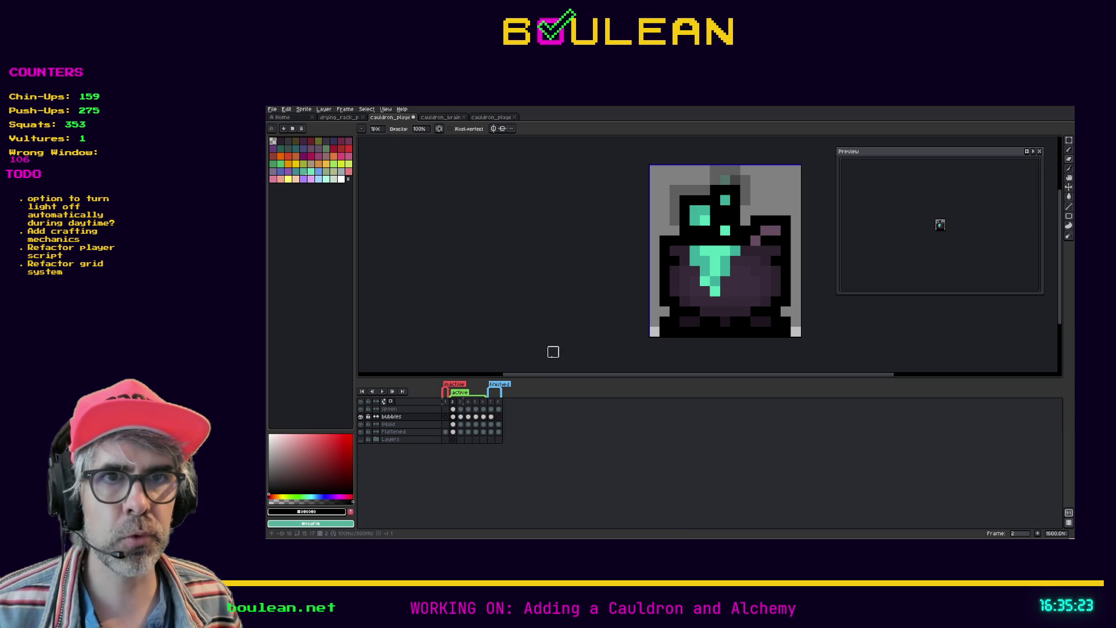
{"action": "left_click", "coordinate": [421, 432]}
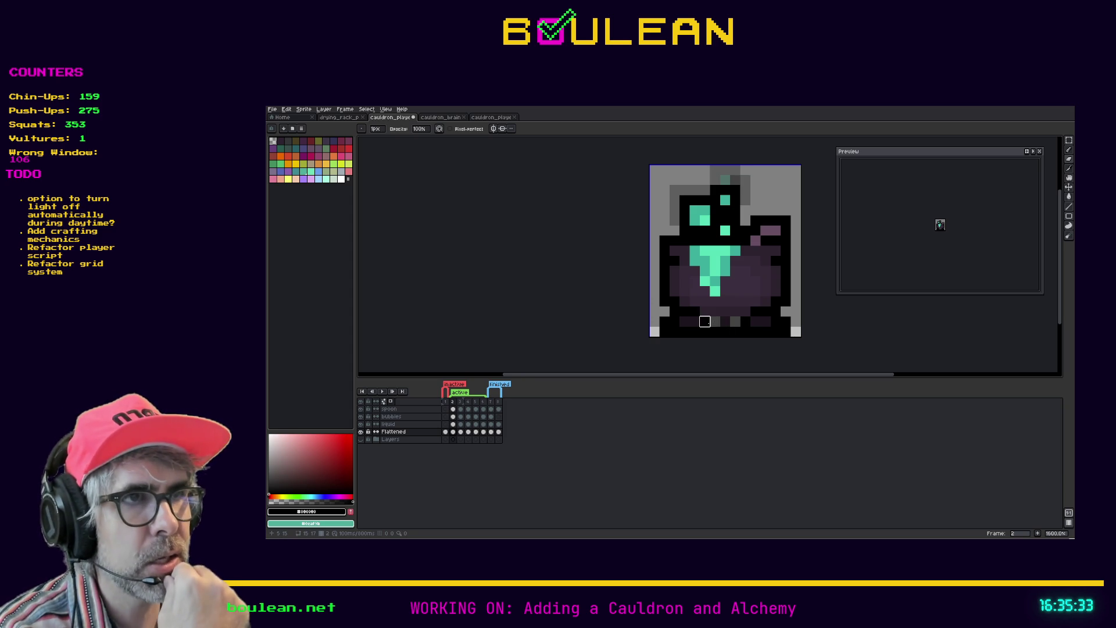
Step: Clear one bottom-row pixel and paint the grey gaps along the cauldron's bottom row black
{"action": "left_click", "coordinate": [744, 321]}
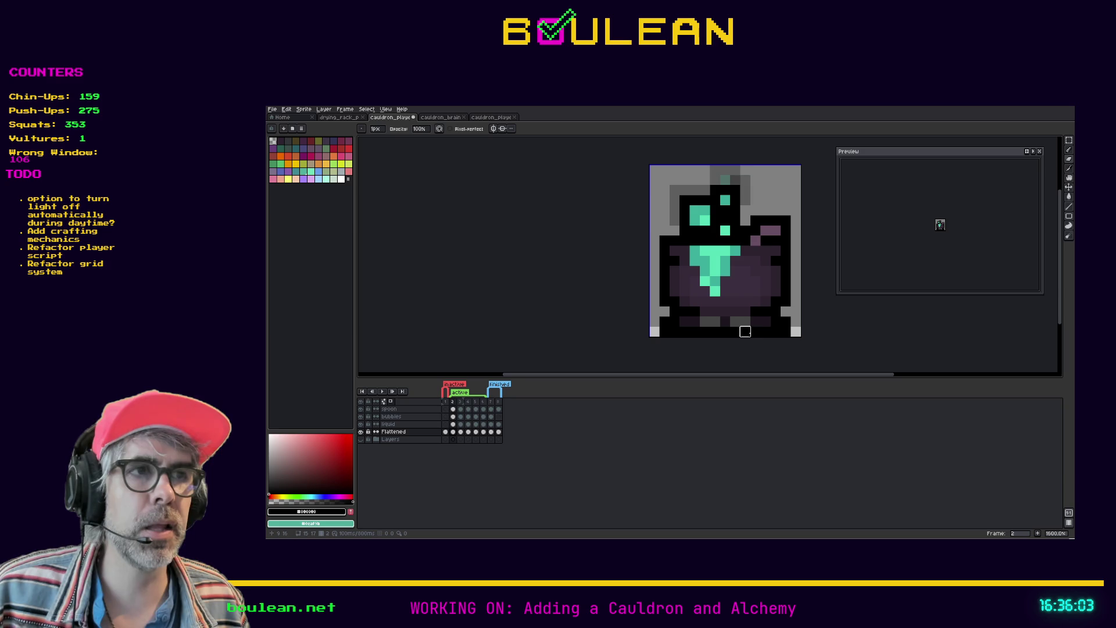
{"action": "key", "text": "i"}
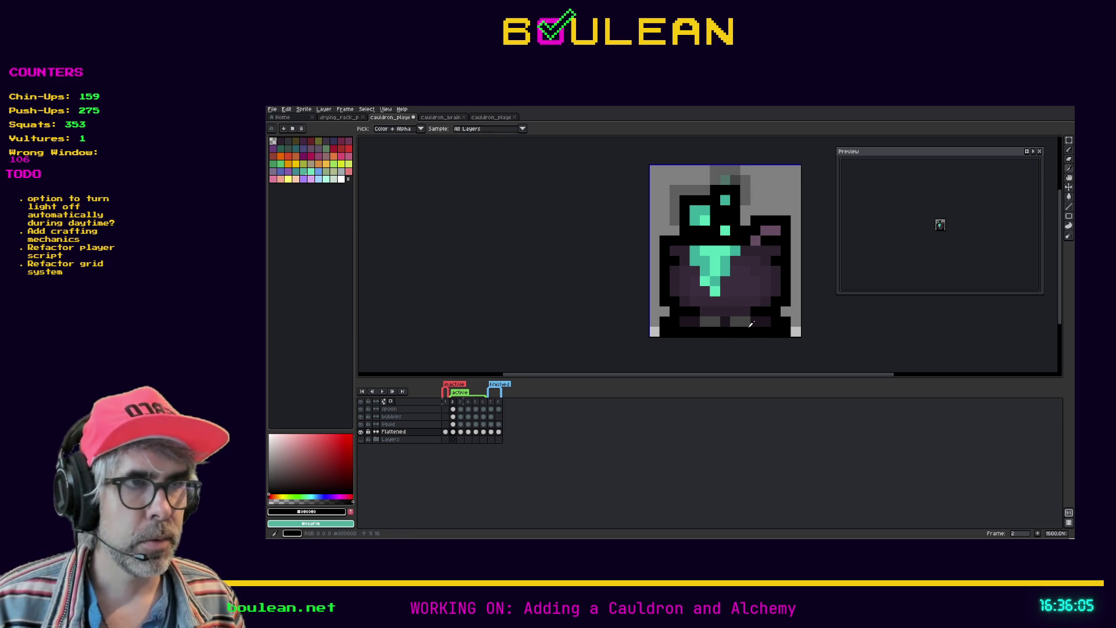
{"action": "key", "text": "b"}
{"action": "left_click_drag", "start_coordinate": [743, 324], "coordinate": [703, 322]}
Step: Erase two black pixels at the bottom centre, then blacken those two bottom-row pixels again
{"action": "key", "text": "e"}
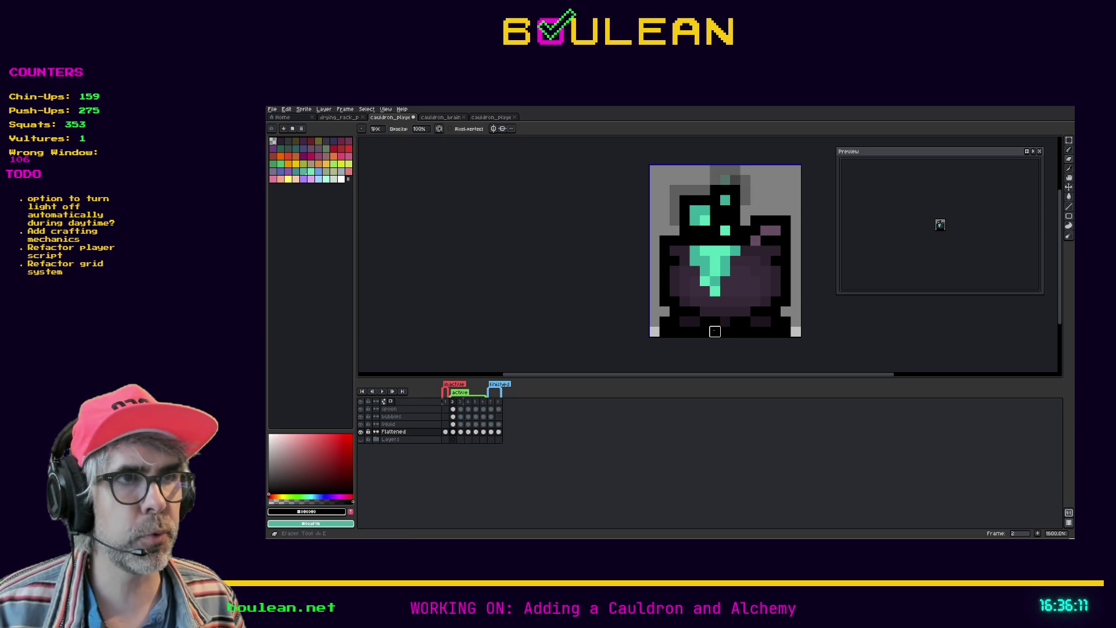
{"action": "left_click", "coordinate": [714, 331]}
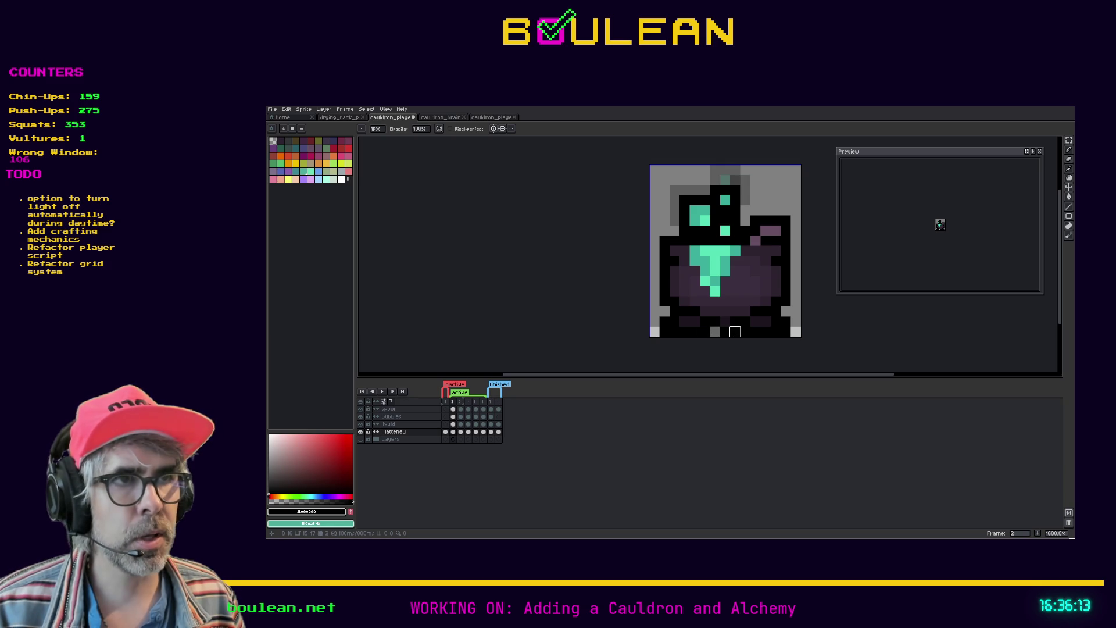
{"action": "left_click", "coordinate": [735, 332]}
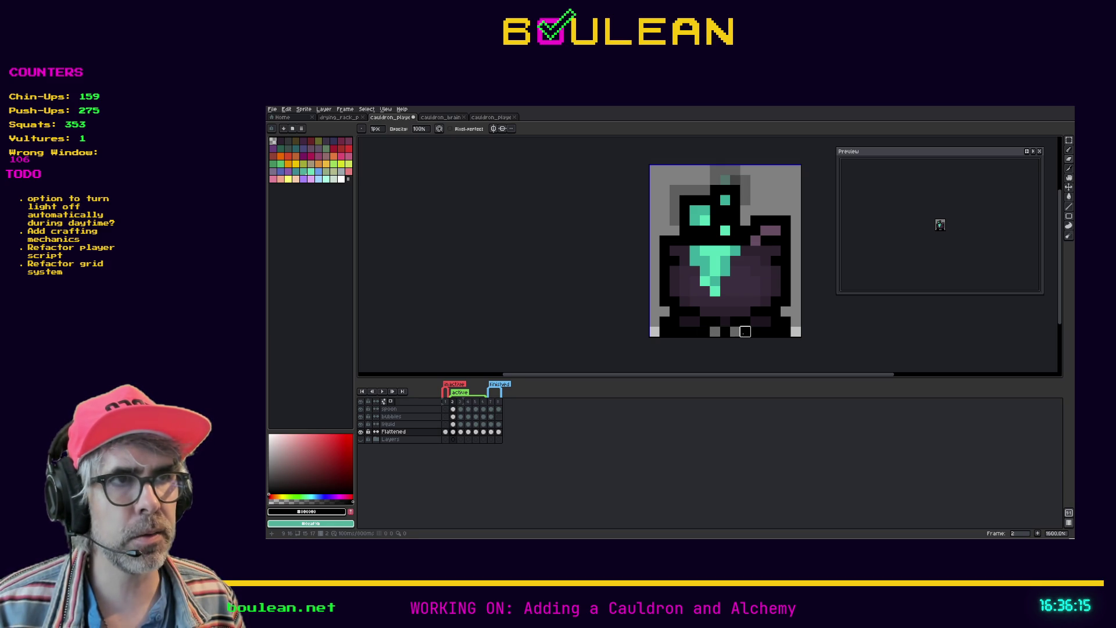
{"action": "key", "text": "i"}
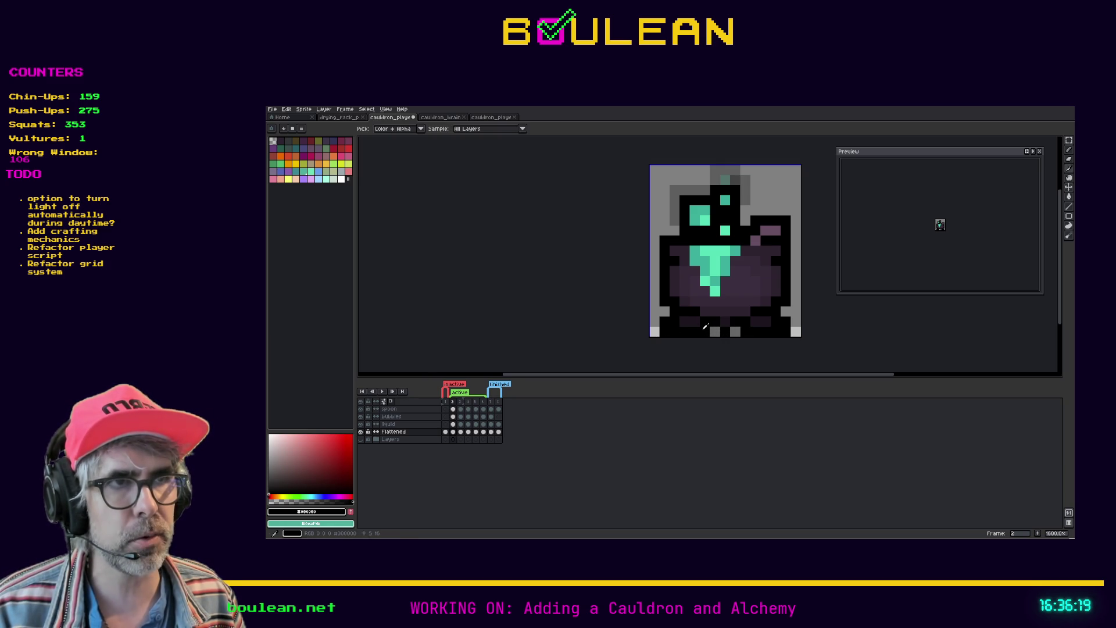
{"action": "key", "text": "b"}
{"action": "left_click", "coordinate": [715, 331]}
{"action": "left_click", "coordinate": [735, 332]}
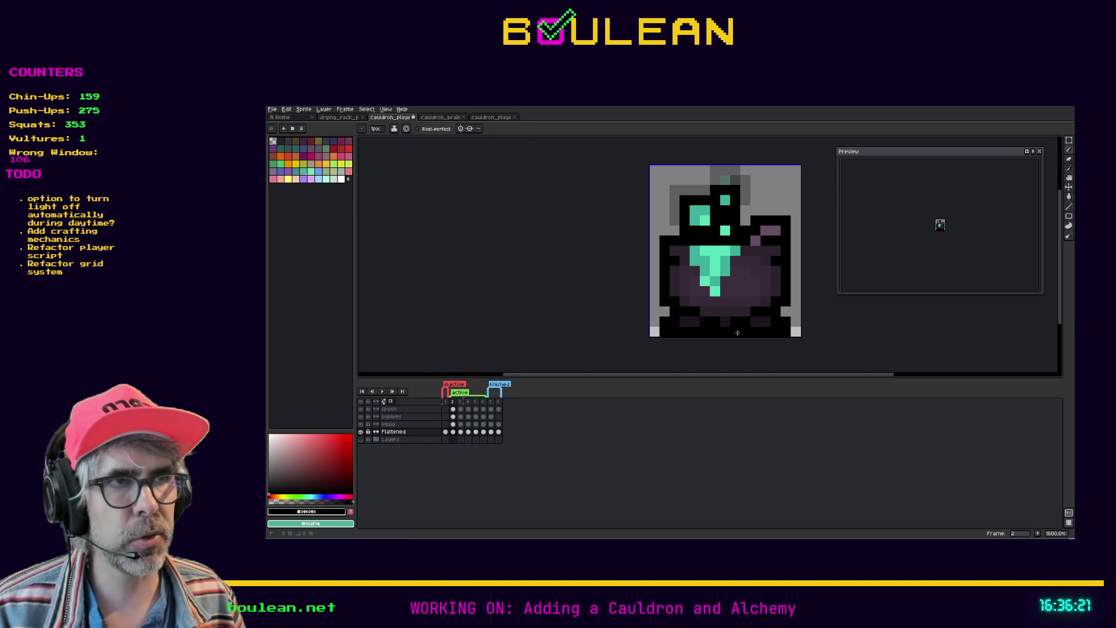
Step: Erase the cauldron's bottom-left and bottom-right corner pixels
{"action": "key", "text": "i"}
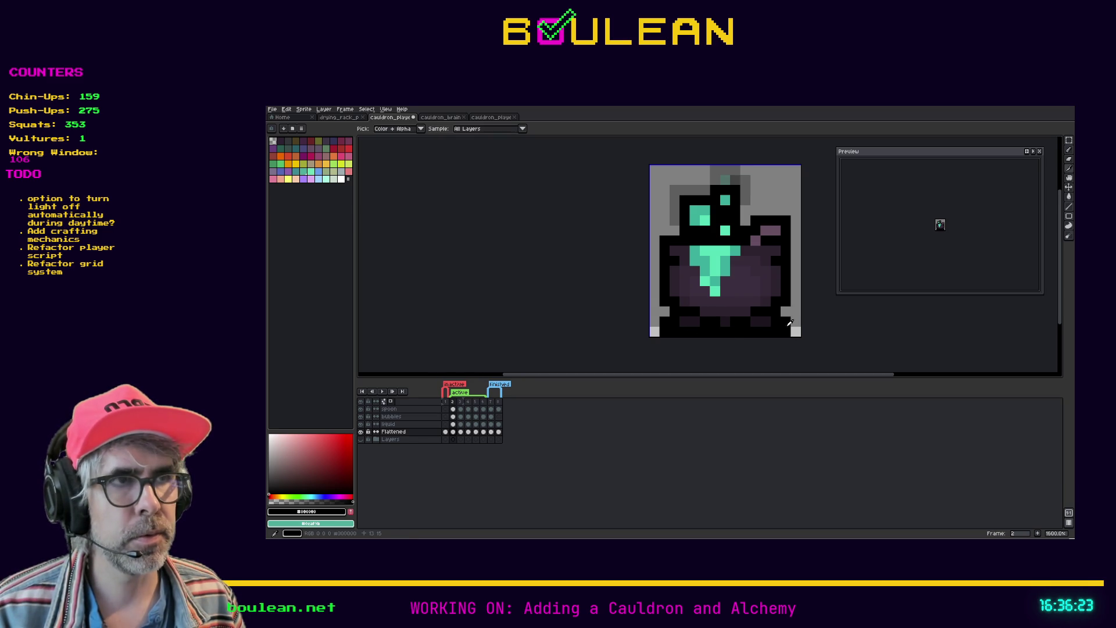
{"action": "key", "text": "e"}
{"action": "left_click", "coordinate": [785, 321]}
{"action": "left_click", "coordinate": [664, 321]}
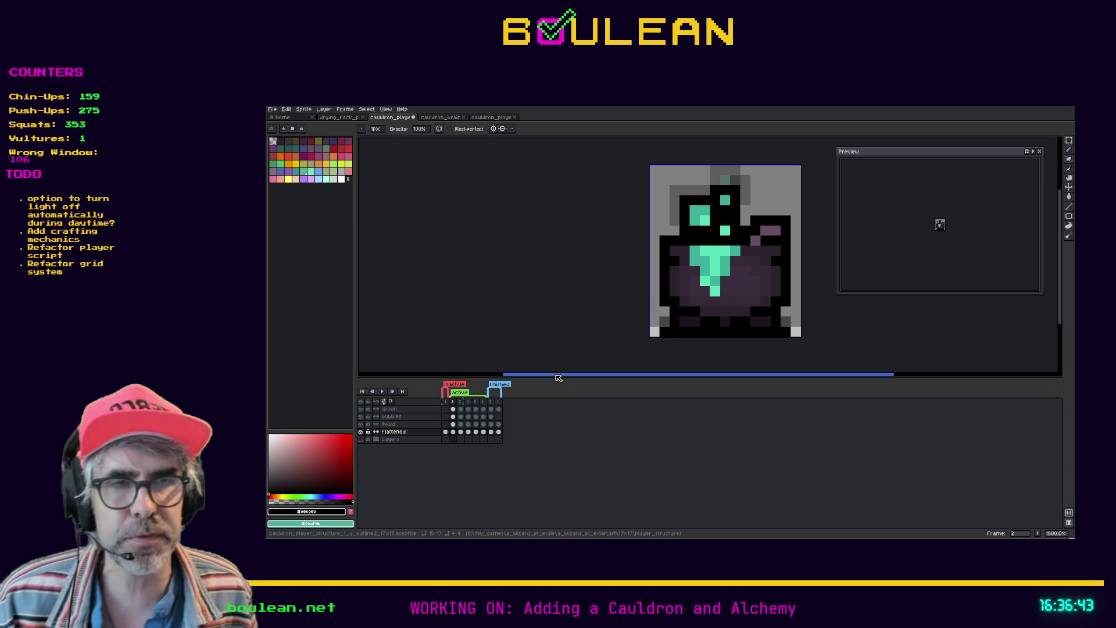
{"action": "left_click", "coordinate": [446, 401]}
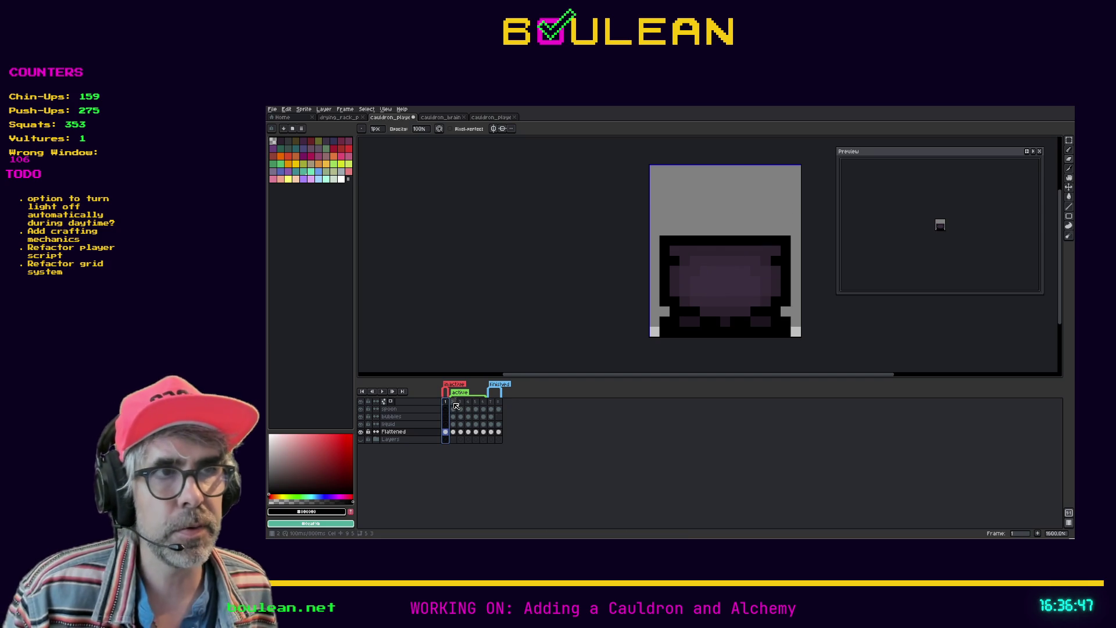
{"action": "left_click", "coordinate": [455, 406]}
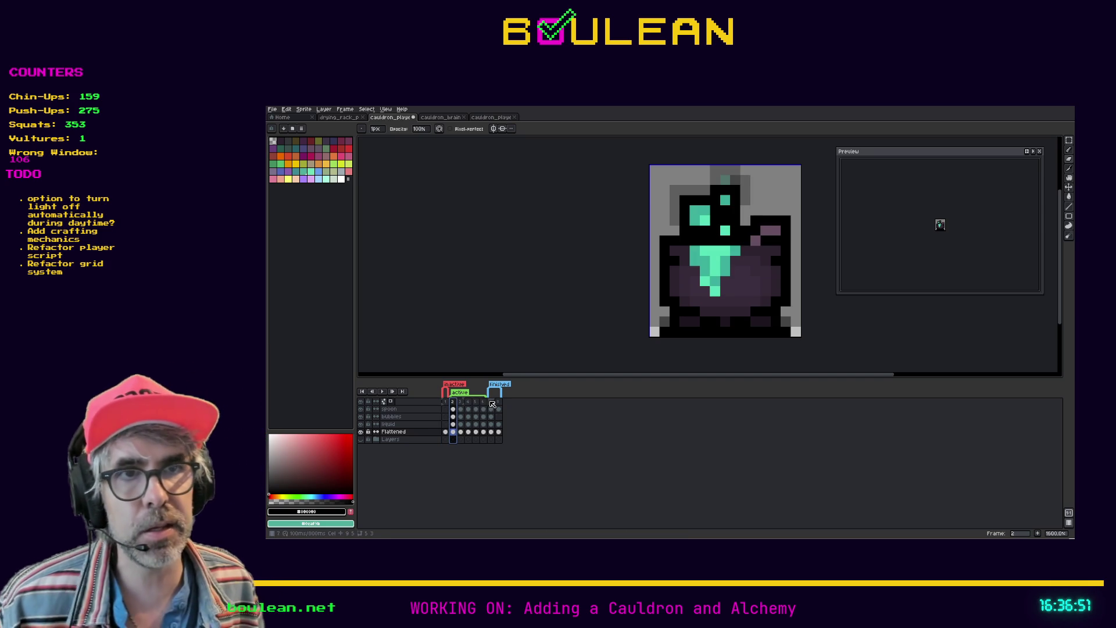
{"action": "left_click", "coordinate": [491, 405]}
{"action": "left_click", "coordinate": [498, 405]}
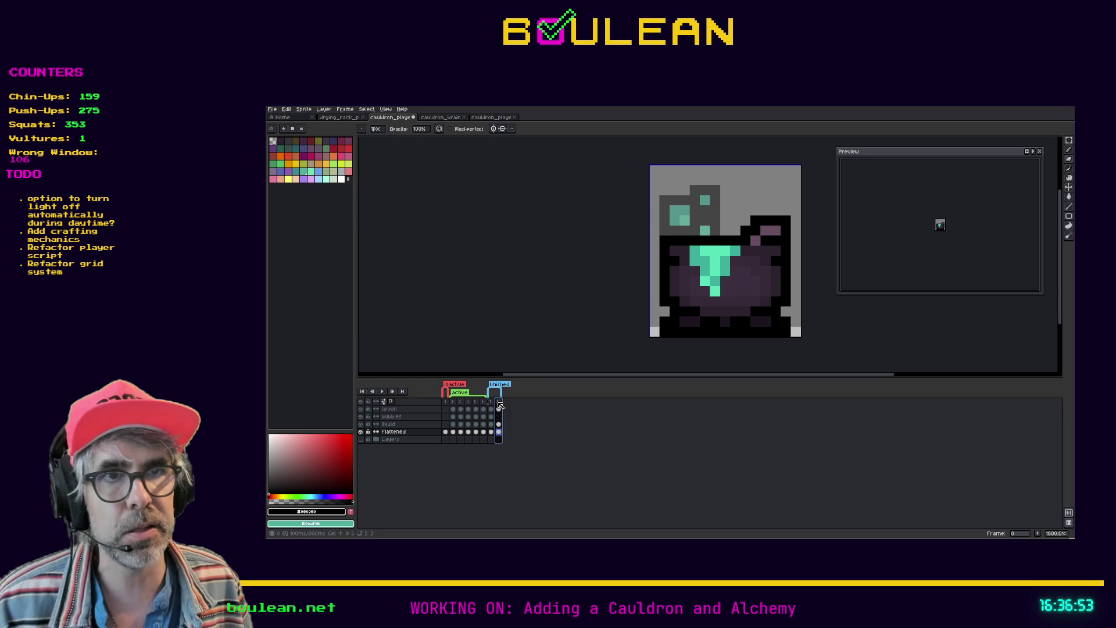
{"action": "key", "text": "Return"}
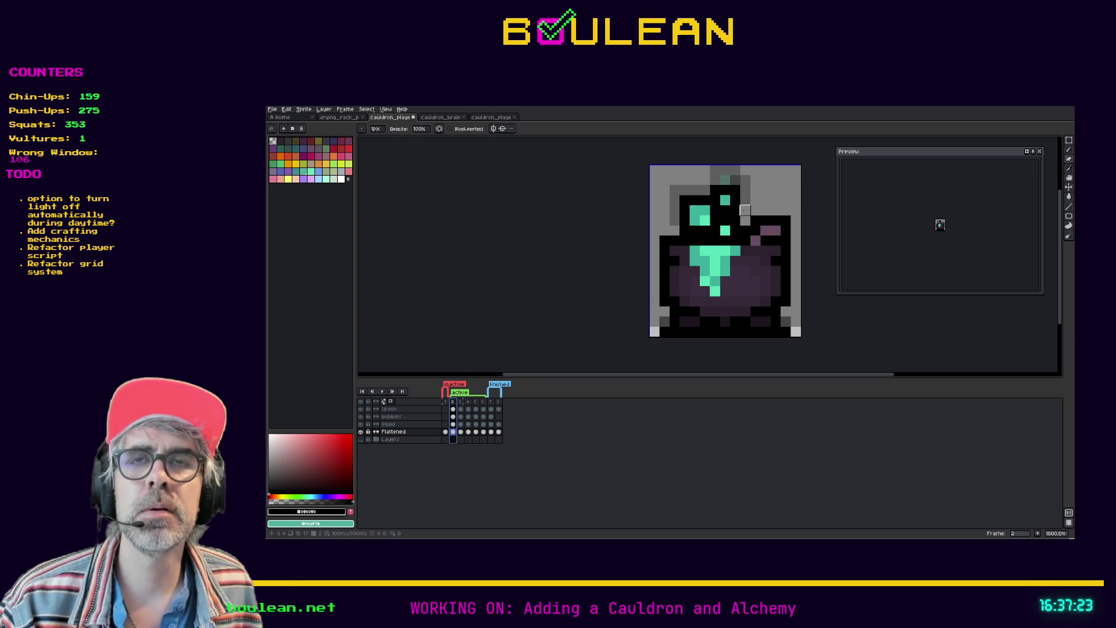
{"action": "key", "text": "m"}
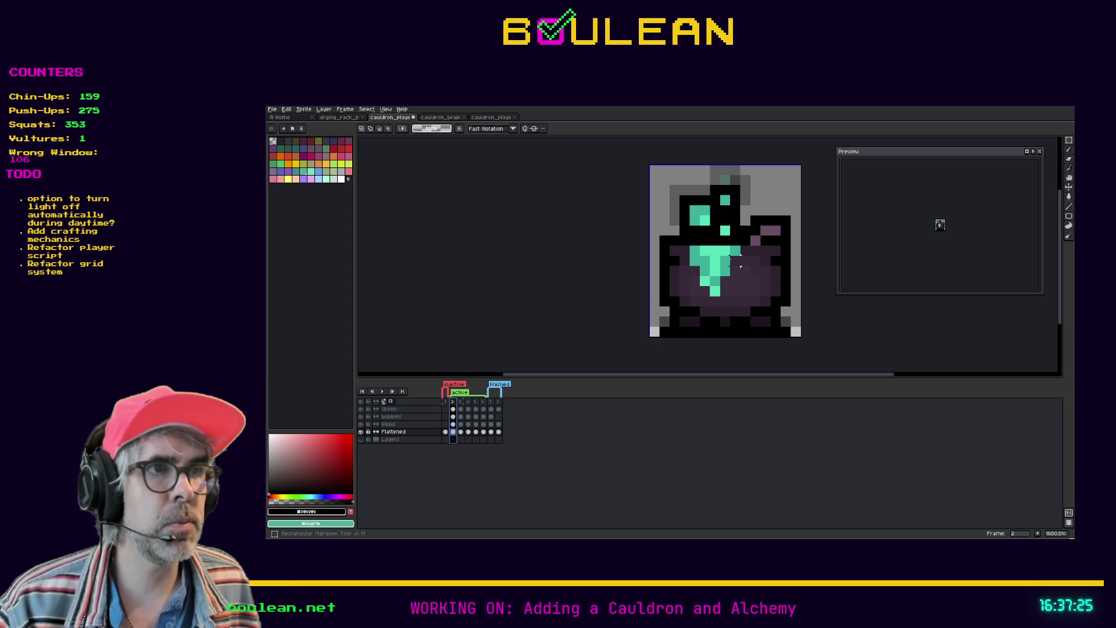
Step: Select the cauldron above its bottom row, nudge it up one pixel, undo stray strokes and deselect
{"action": "left_click_drag", "start_coordinate": [782, 330], "coordinate": [661, 179]}
{"action": "key", "text": "Up"}
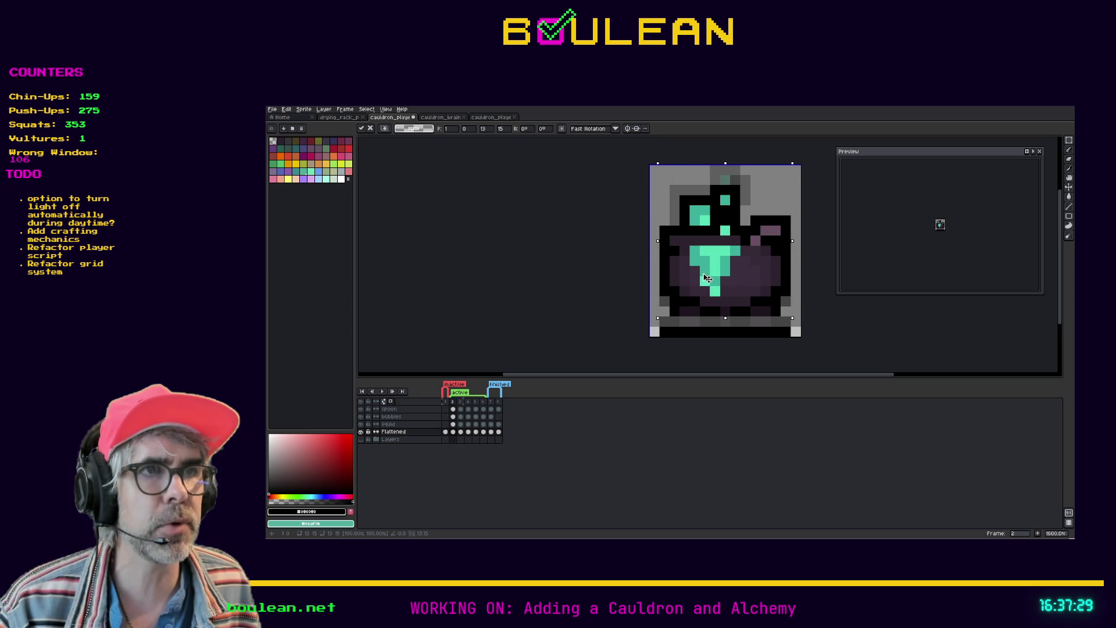
{"action": "key", "text": "ctrl+z"}
{"action": "left_click", "coordinate": [775, 340]}
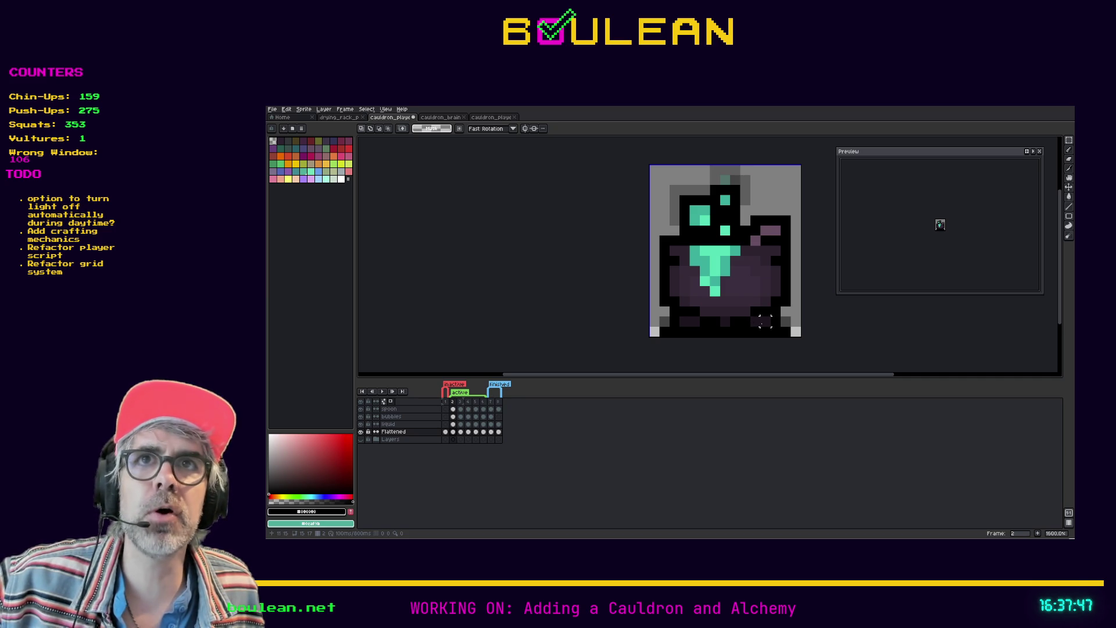
{"action": "mouse_move", "coordinate": [782, 333]}
{"action": "left_mouse_down"}
{"action": "mouse_move", "coordinate": [729, 332]}
{"action": "mouse_move", "coordinate": [651, 219]}
{"action": "left_mouse_up"}
{"action": "key", "text": "ctrl+z"}
{"action": "key", "text": "ctrl+z"}
{"action": "key", "text": "ctrl+z"}
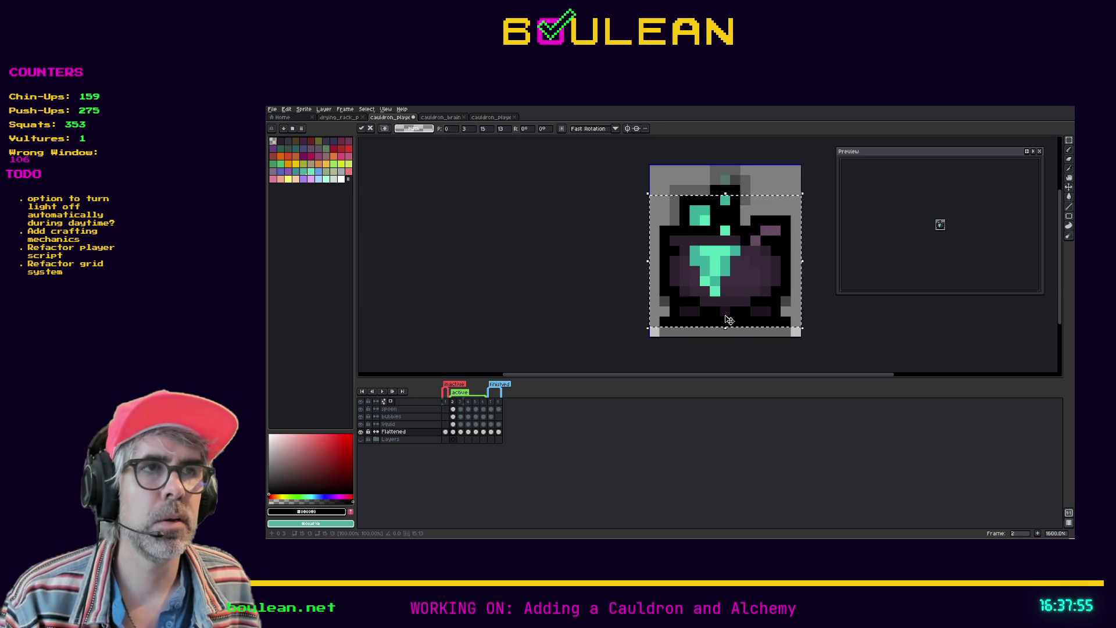
{"action": "left_click", "coordinate": [695, 342]}
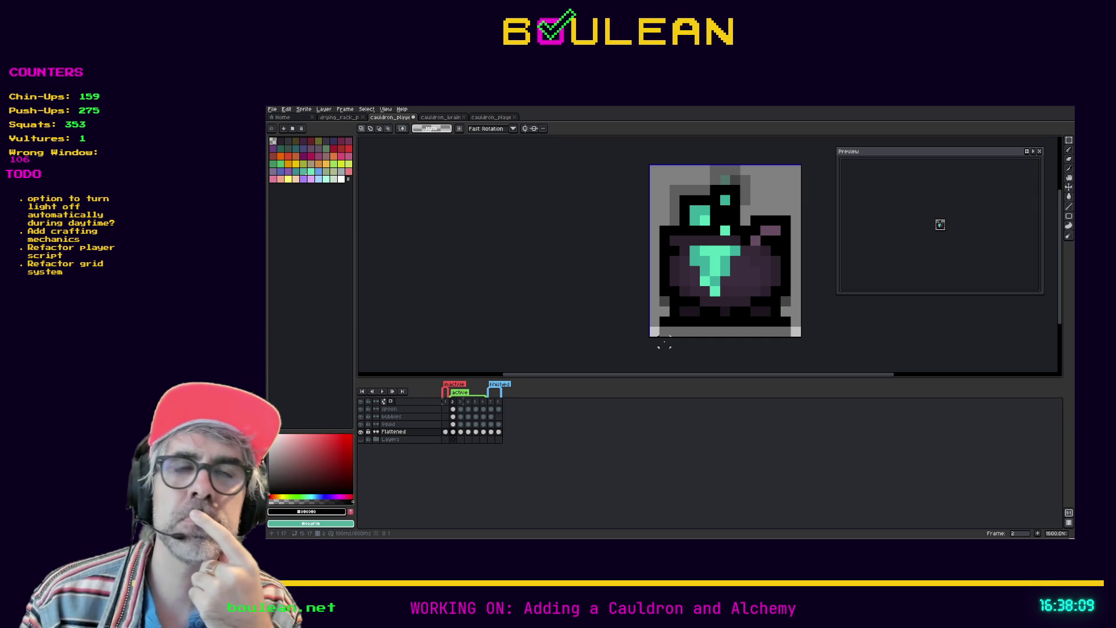
Step: Marquee-select the sprite's bottom rows and drop them back in place
{"action": "key", "text": "i"}
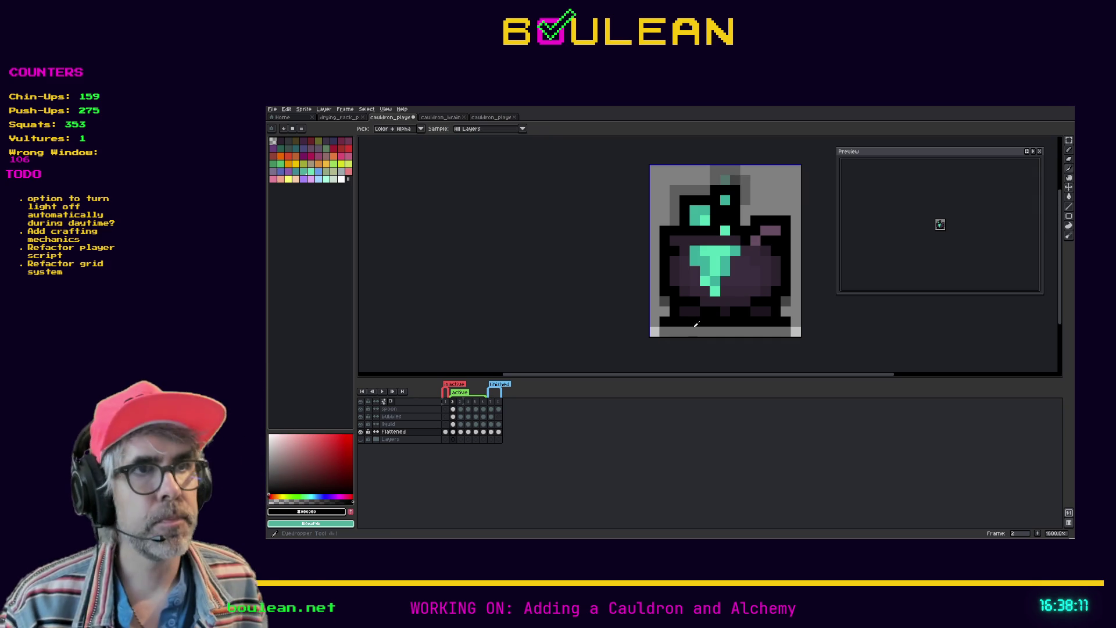
{"action": "key", "text": "b"}
{"action": "key", "text": "i"}
{"action": "key", "text": "b"}
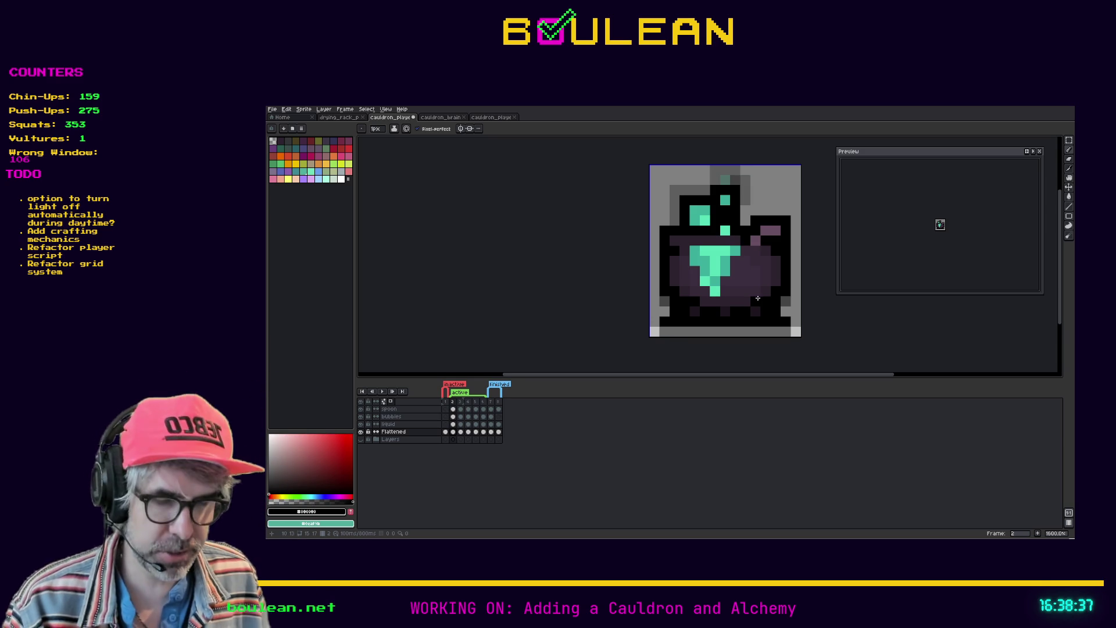
{"action": "key", "text": "m"}
{"action": "mouse_move", "coordinate": [791, 329]}
{"action": "left_mouse_down"}
{"action": "mouse_move", "coordinate": [659, 319]}
{"action": "mouse_move", "coordinate": [661, 308]}
{"action": "mouse_move", "coordinate": [694, 330]}
{"action": "left_mouse_up"}
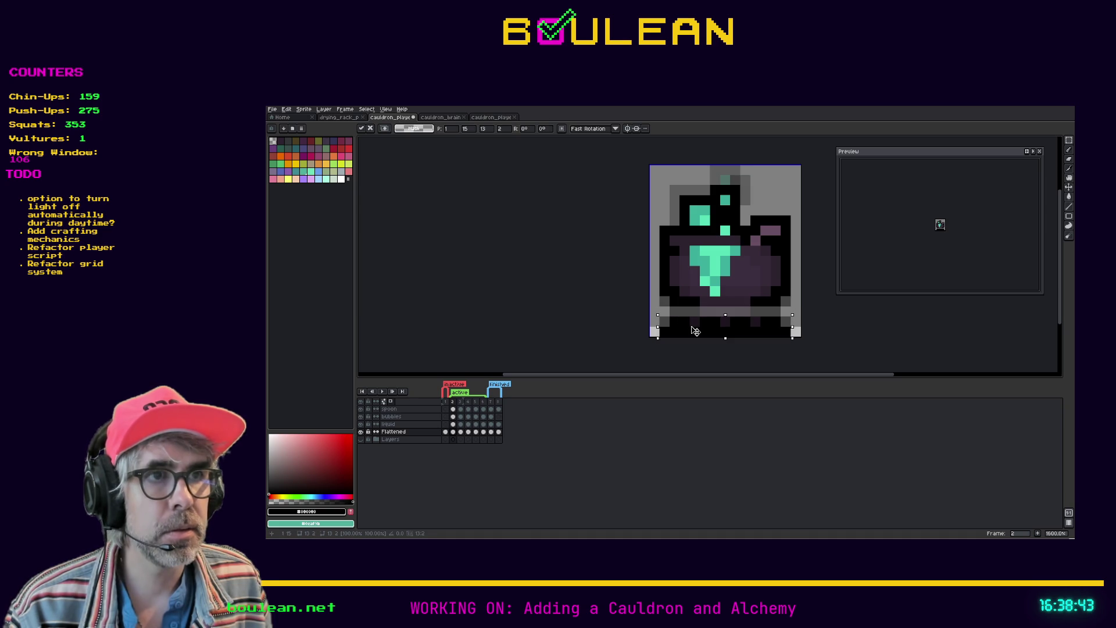
{"action": "key", "text": "Return"}
Step: Sample the cauldron's dark purple and paint three dark purple pixels into the grey bottom row
{"action": "key", "text": "i"}
{"action": "left_click", "coordinate": [694, 319]}
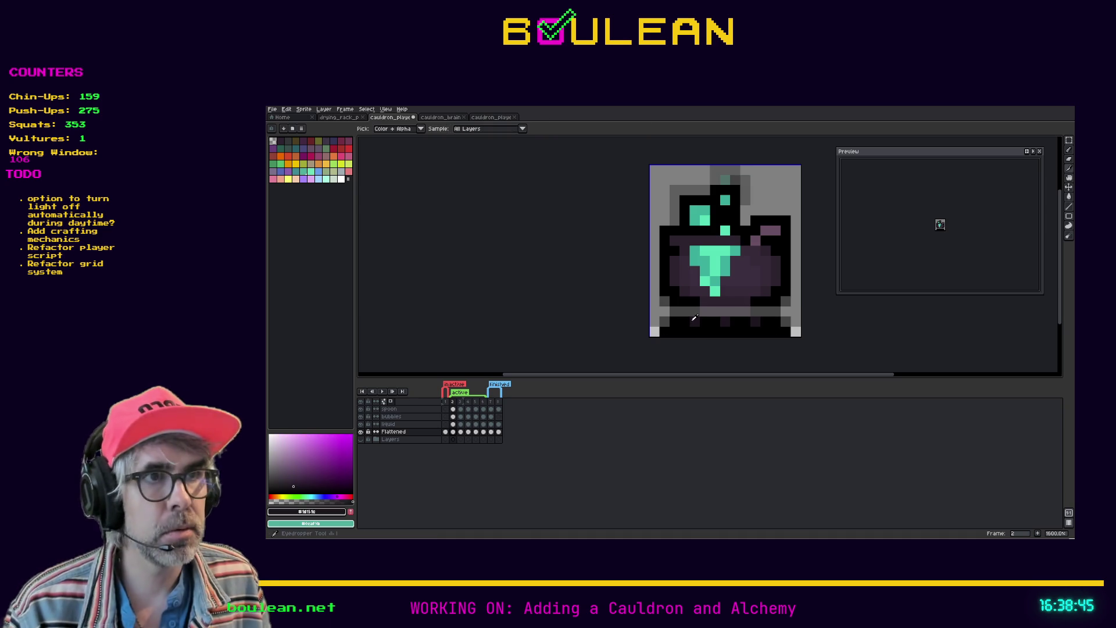
{"action": "key", "text": "b"}
{"action": "left_click", "coordinate": [695, 312]}
{"action": "left_click", "coordinate": [754, 312]}
{"action": "left_click", "coordinate": [727, 313]}
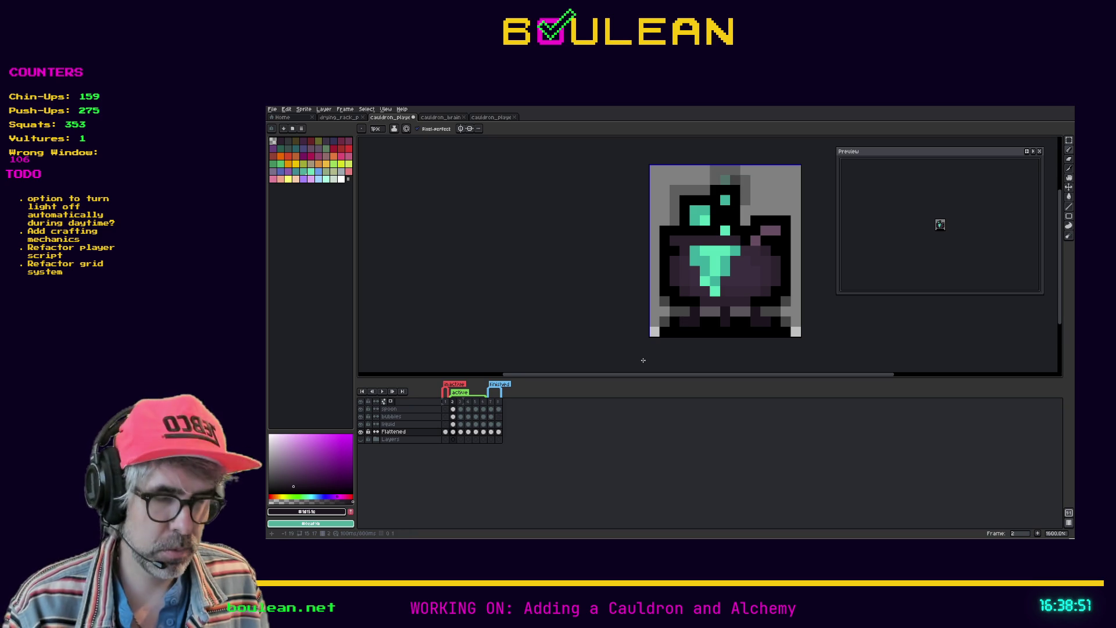
Step: Blacken six grey pixels along the bottom row with black, then check the layer's bounds
{"action": "left_click", "coordinate": [676, 333], "text": "alt"}
{"action": "left_click", "coordinate": [704, 312]}
{"action": "left_click", "coordinate": [714, 311]}
{"action": "left_click", "coordinate": [734, 311]}
{"action": "left_click", "coordinate": [746, 311]}
{"action": "left_click", "coordinate": [765, 311]}
{"action": "left_click", "coordinate": [775, 312]}
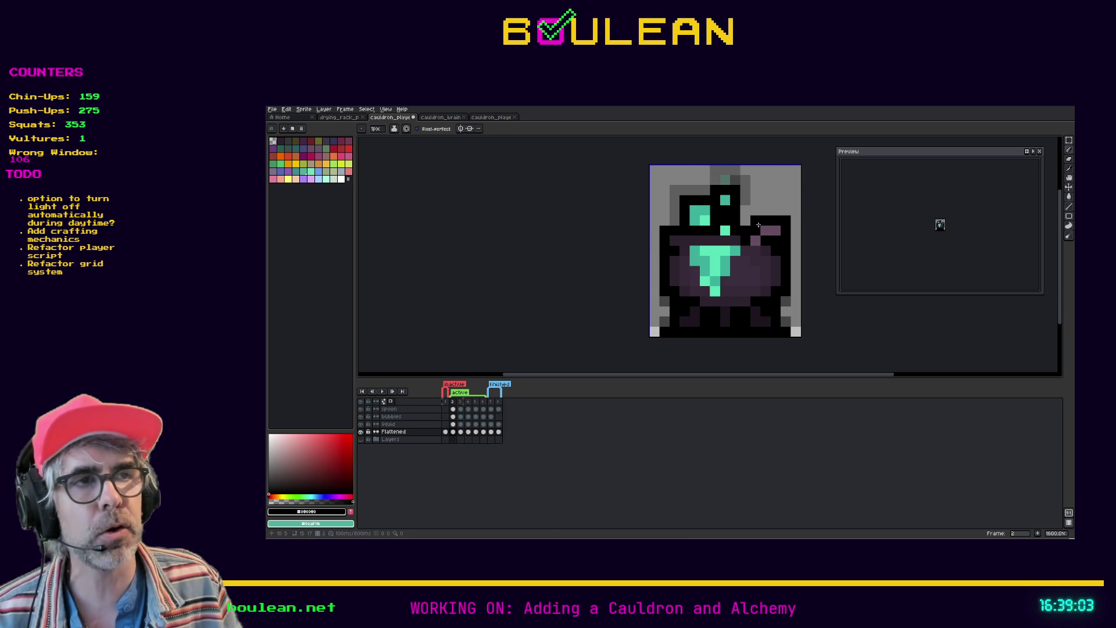
{"action": "key", "text": "v"}
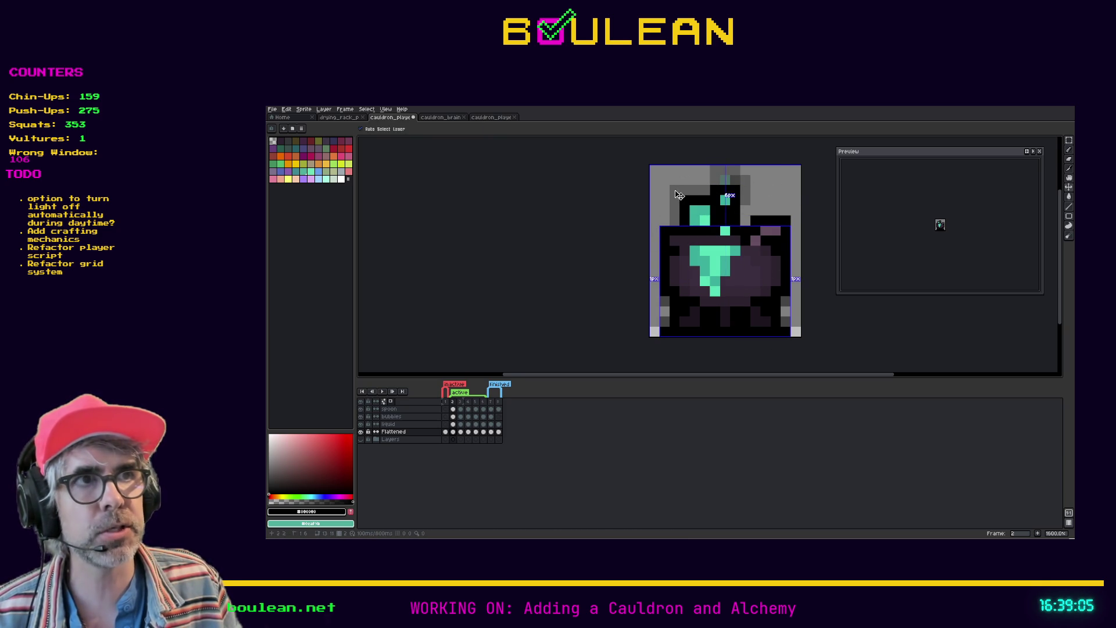
{"action": "key", "text": "b"}
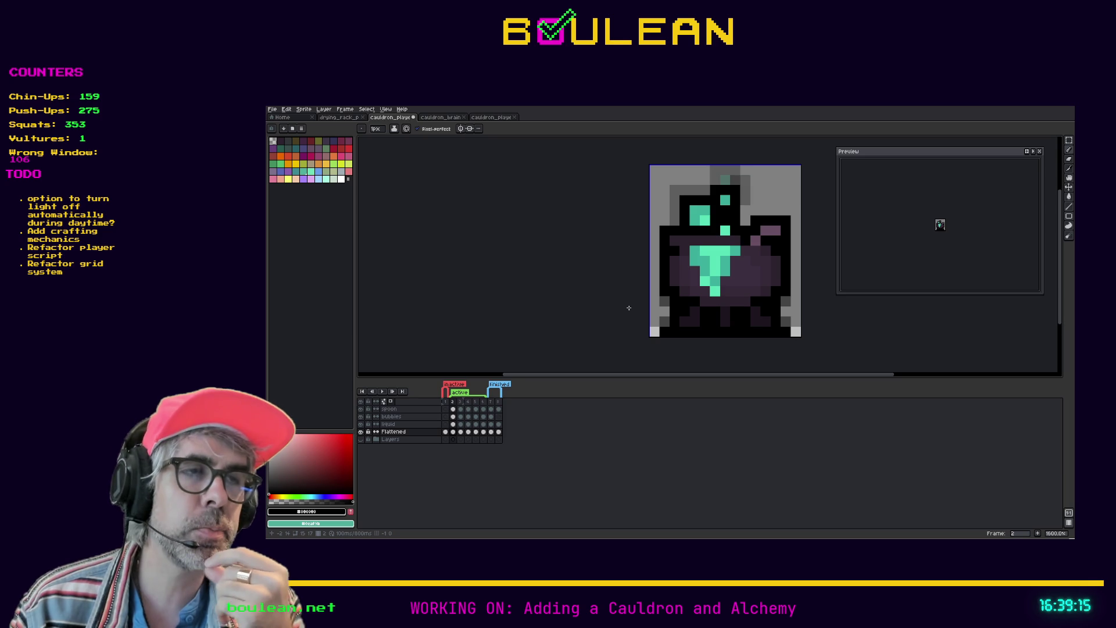
{"action": "key", "text": "v"}
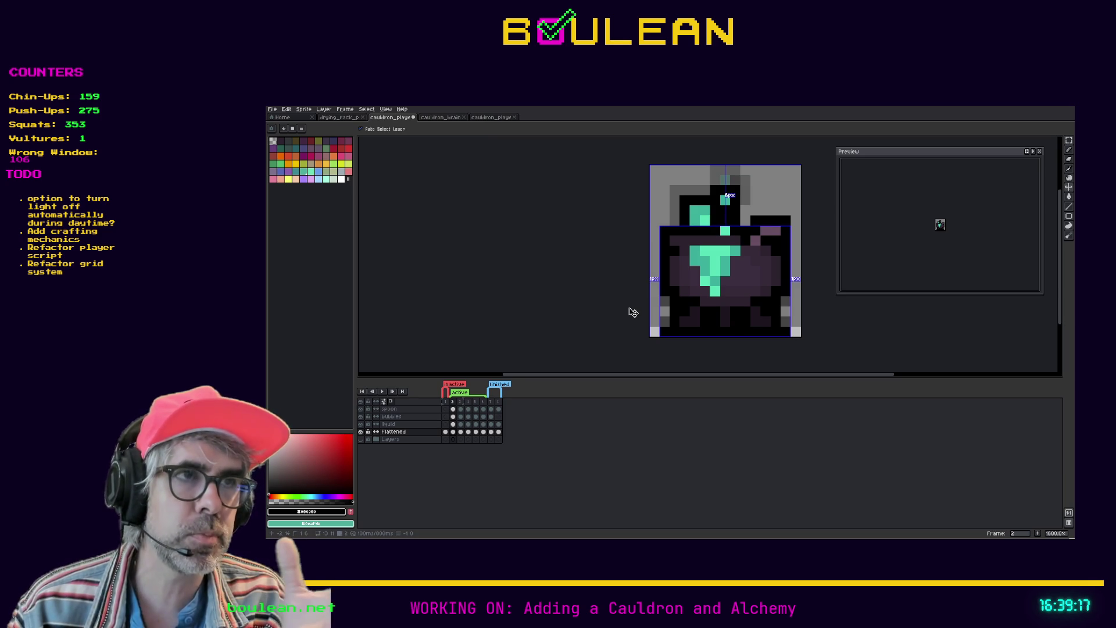
{"action": "key", "text": "b"}
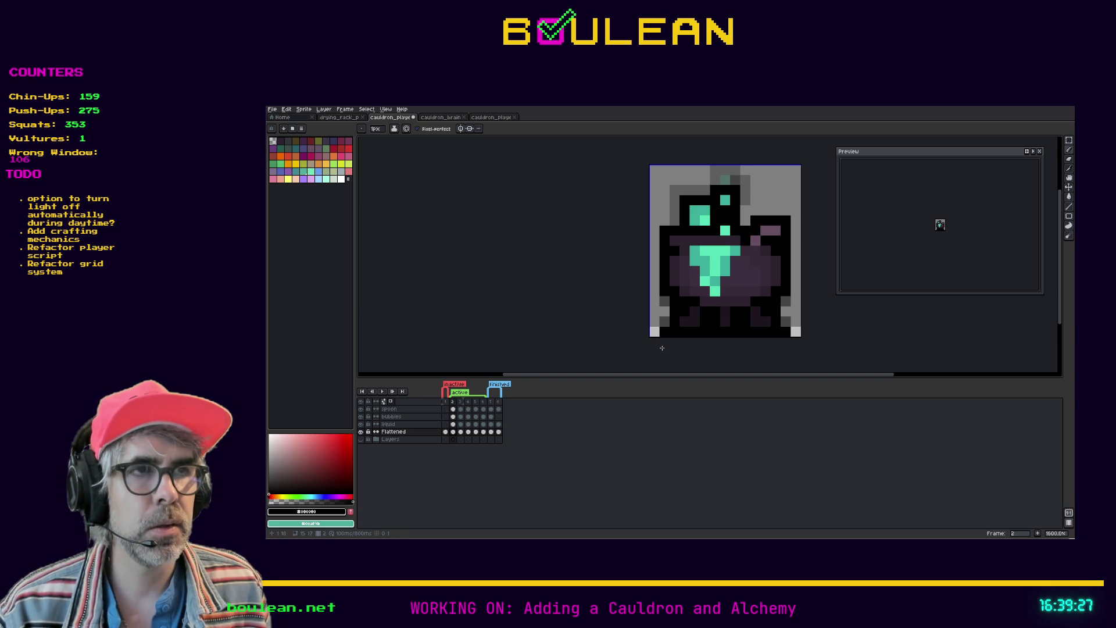
Step: Sample the dark purple, then turn one bottom-row pixel of the cauldron grey
{"action": "key", "text": "i"}
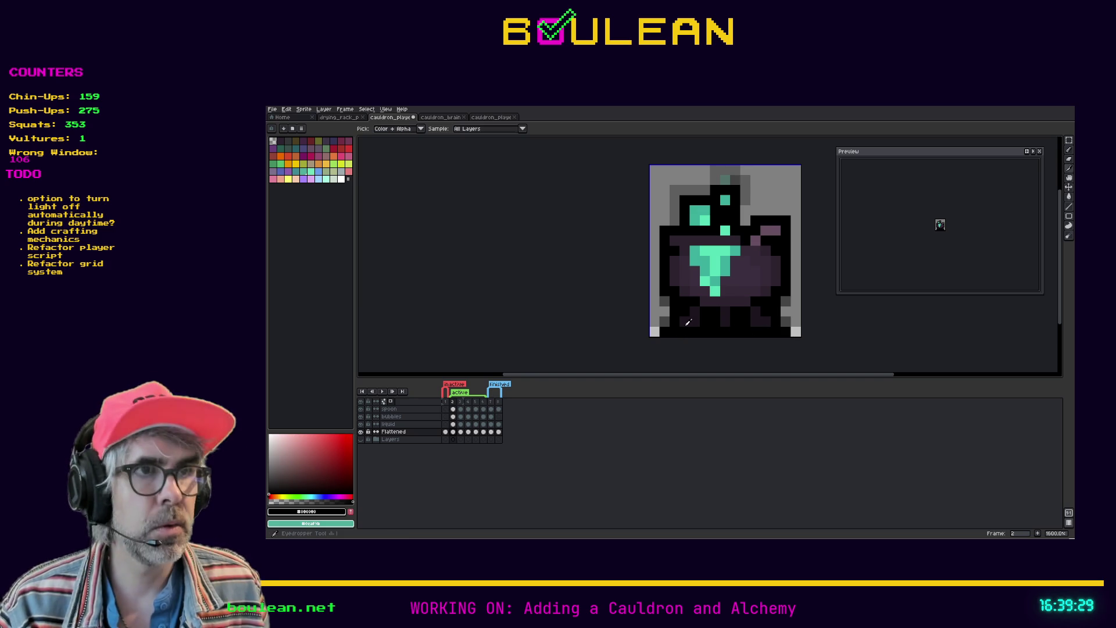
{"action": "left_click", "coordinate": [697, 311]}
{"action": "key", "text": "b"}
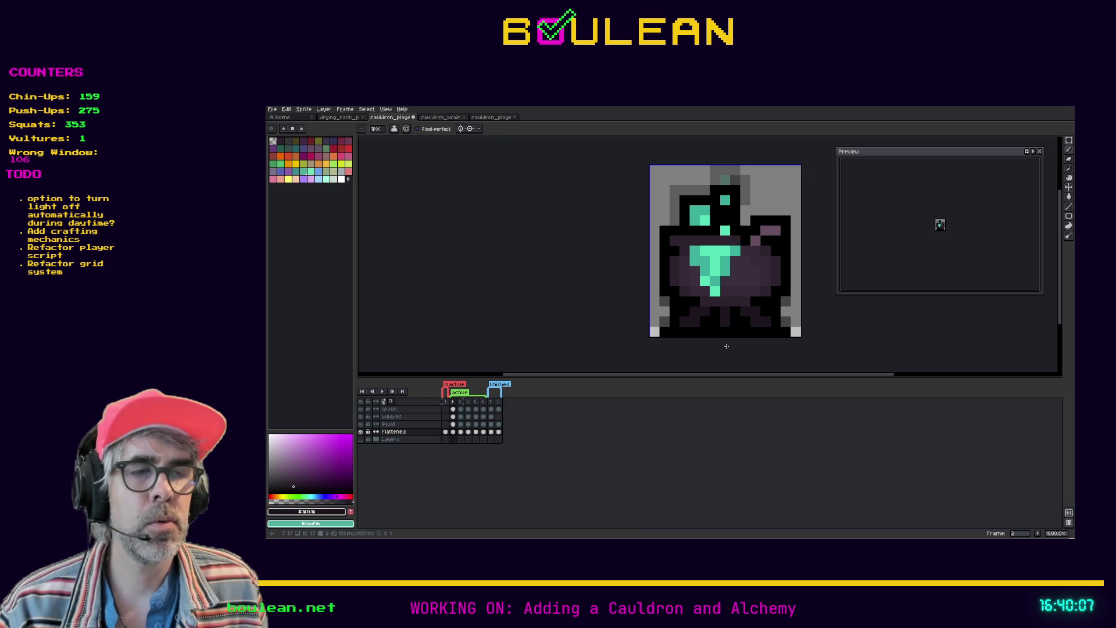
{"action": "key", "text": "e"}
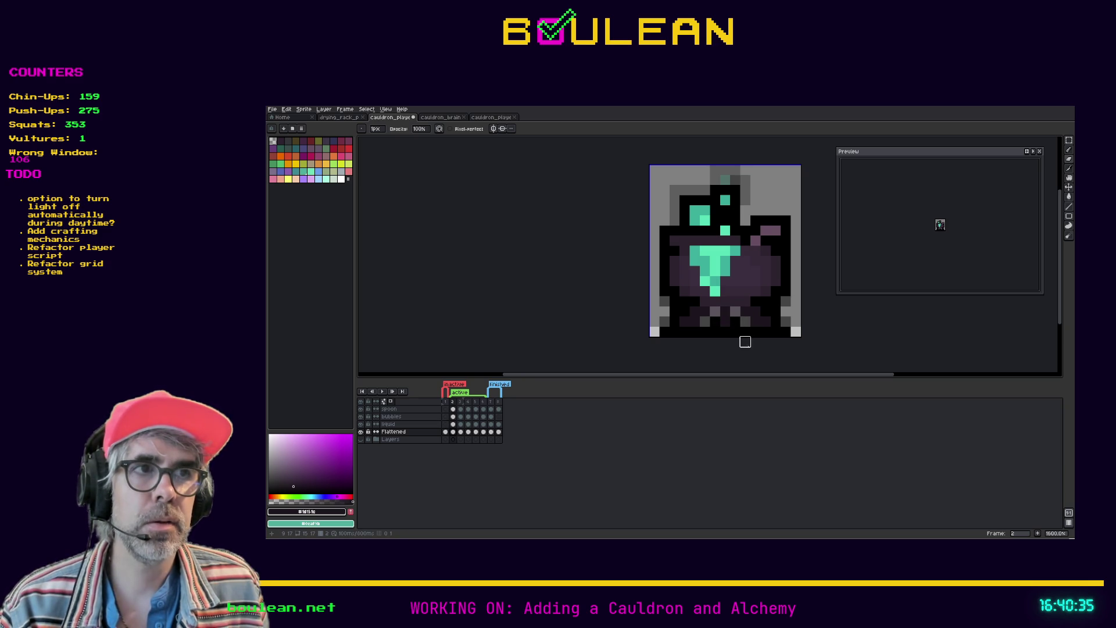
{"action": "left_click", "coordinate": [715, 321]}
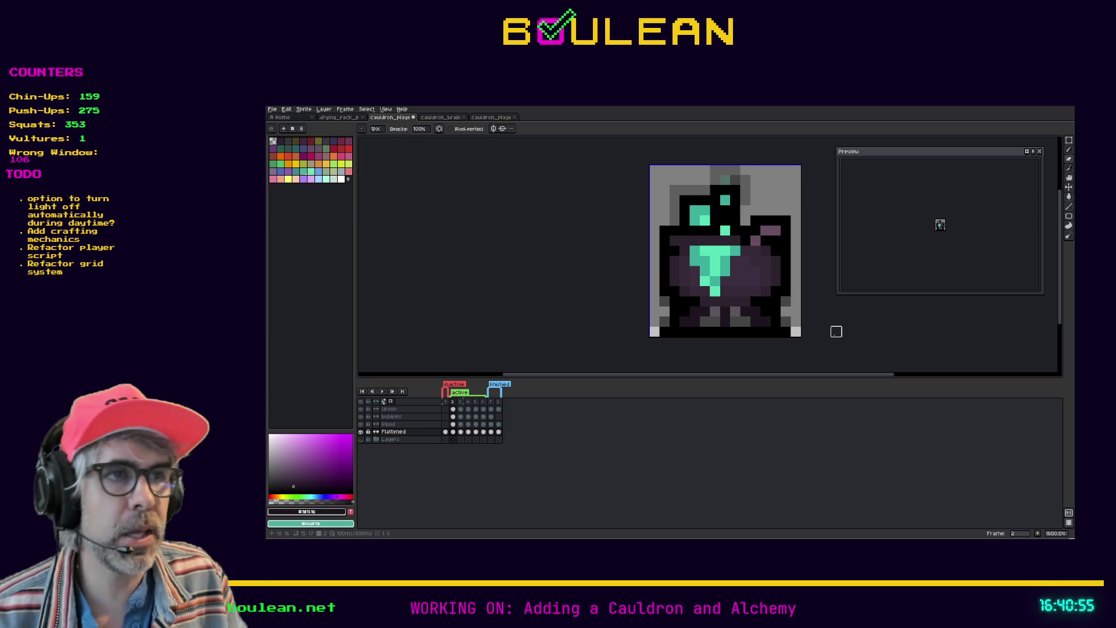
{"action": "scroll", "coordinate": [714, 326], "scroll_direction": "up", "scroll_amount": 3}
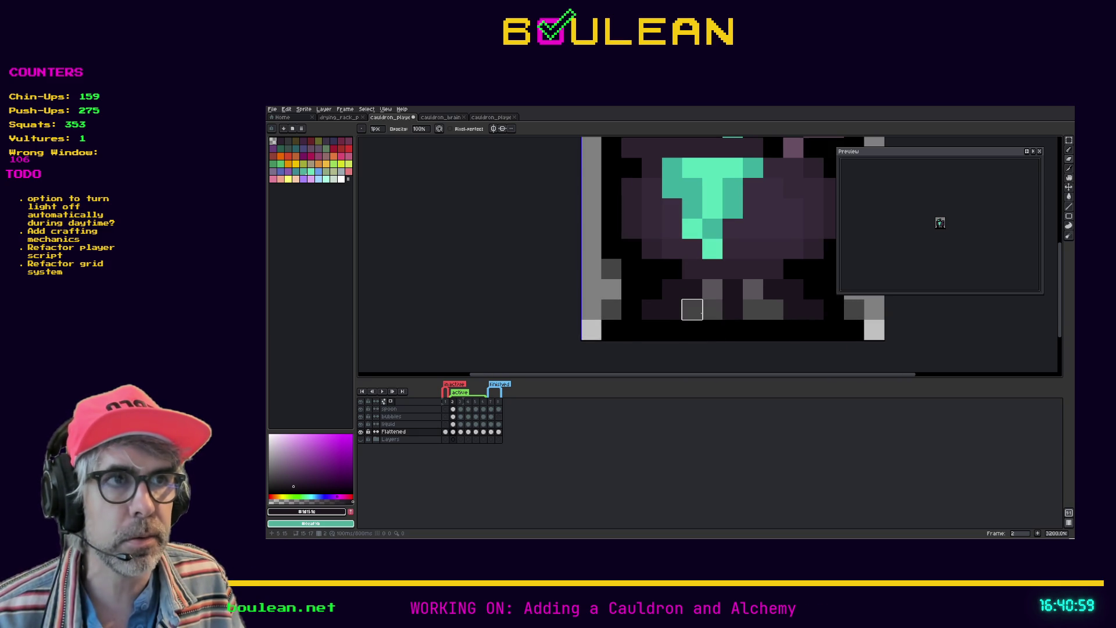
{"action": "scroll", "coordinate": [709, 309], "scroll_direction": "down", "scroll_amount": 1}
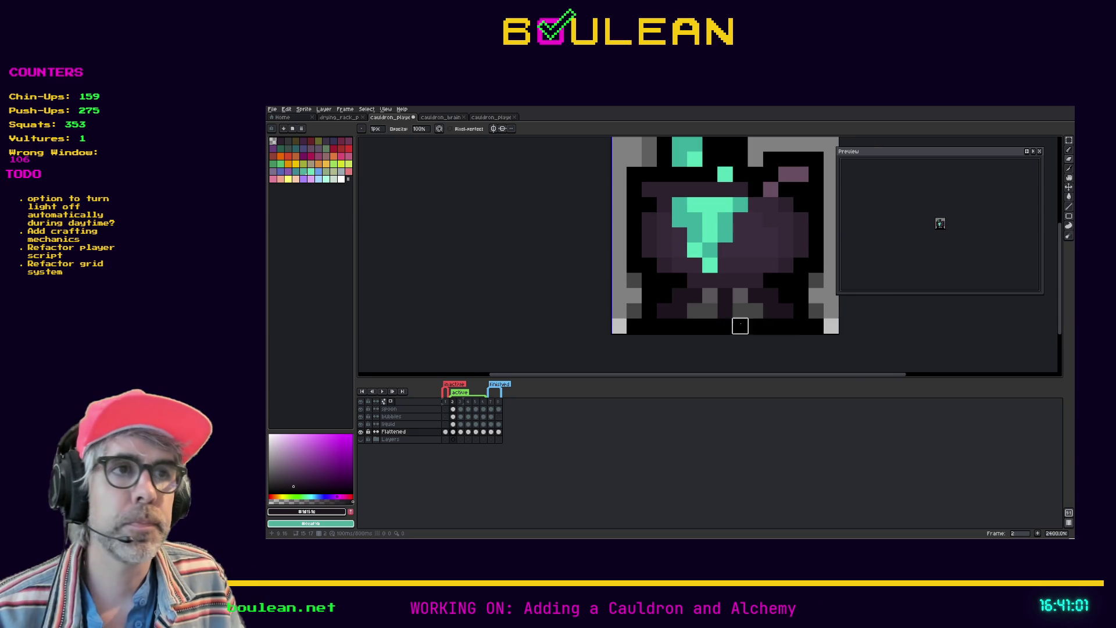
{"action": "scroll", "coordinate": [830, 300], "scroll_direction": "down", "scroll_amount": 1}
{"action": "left_click_drag", "start_coordinate": [831, 303], "coordinate": [767, 335]}
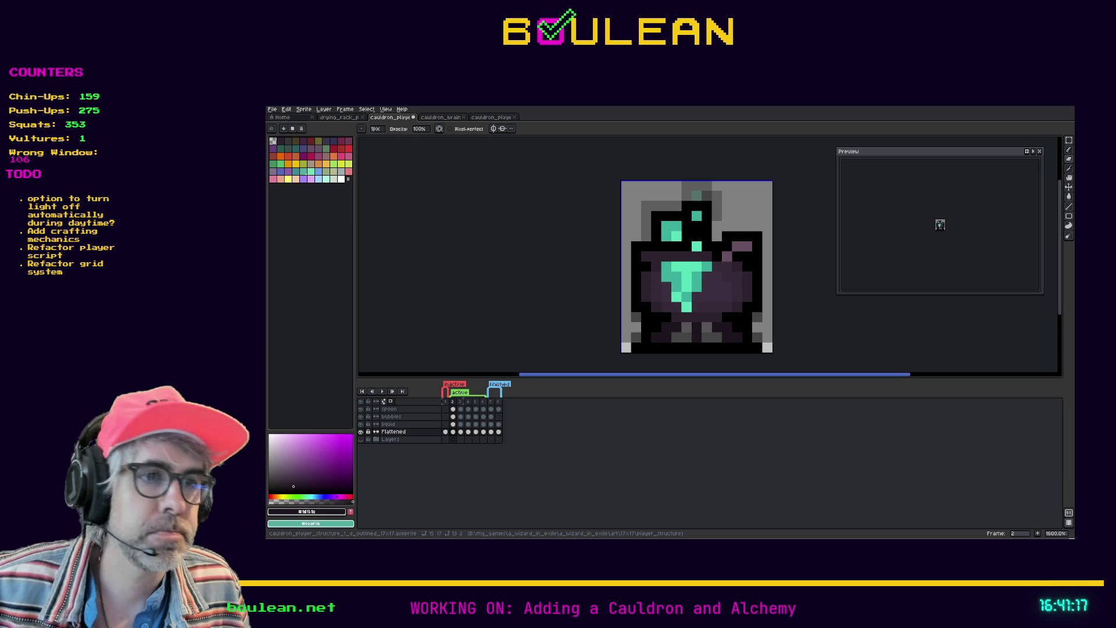
Step: Load the pasted imgur link in a new browser tab and dismiss the Terms of Service prompt
{"action": "key", "text": "alt+Tab"}
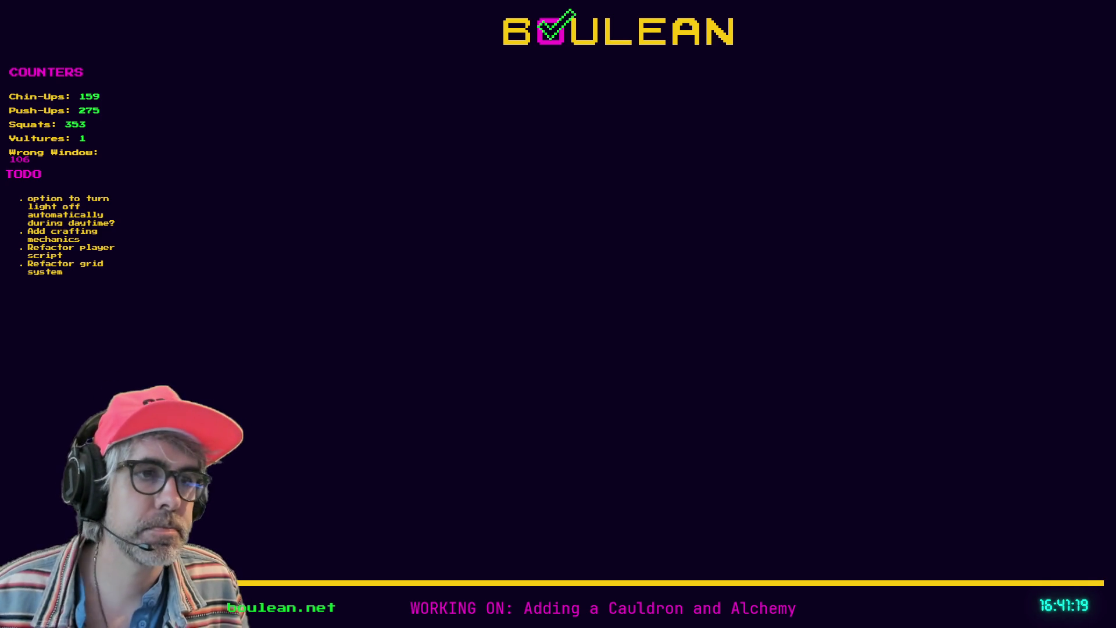
{"action": "key", "text": "ctrl+t"}
{"action": "key", "text": "ctrl+v"}
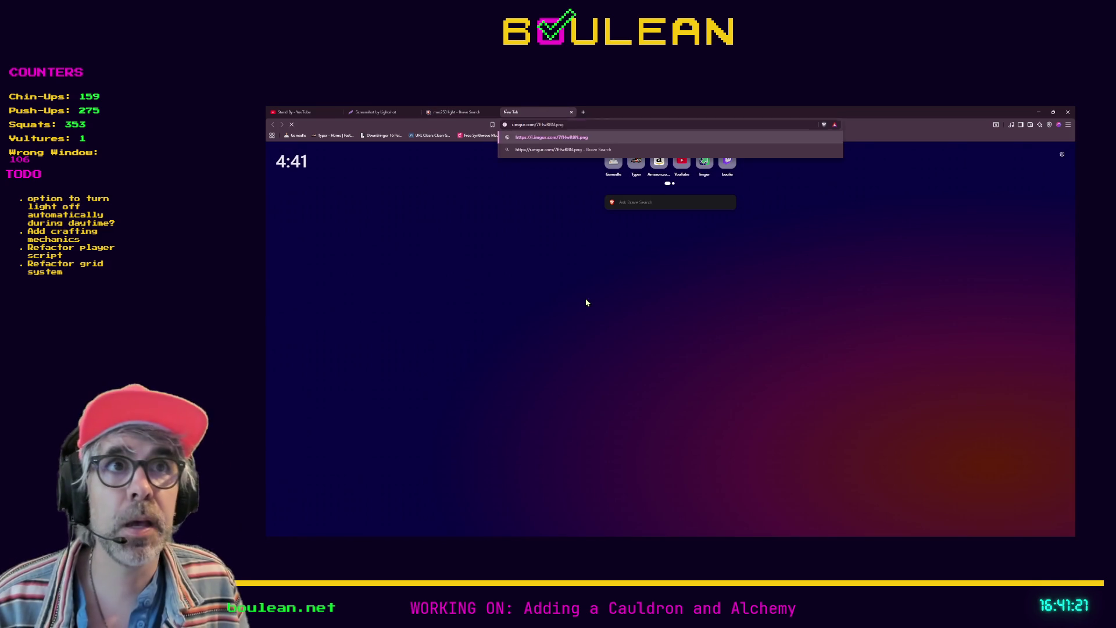
{"action": "key", "text": "Return"}
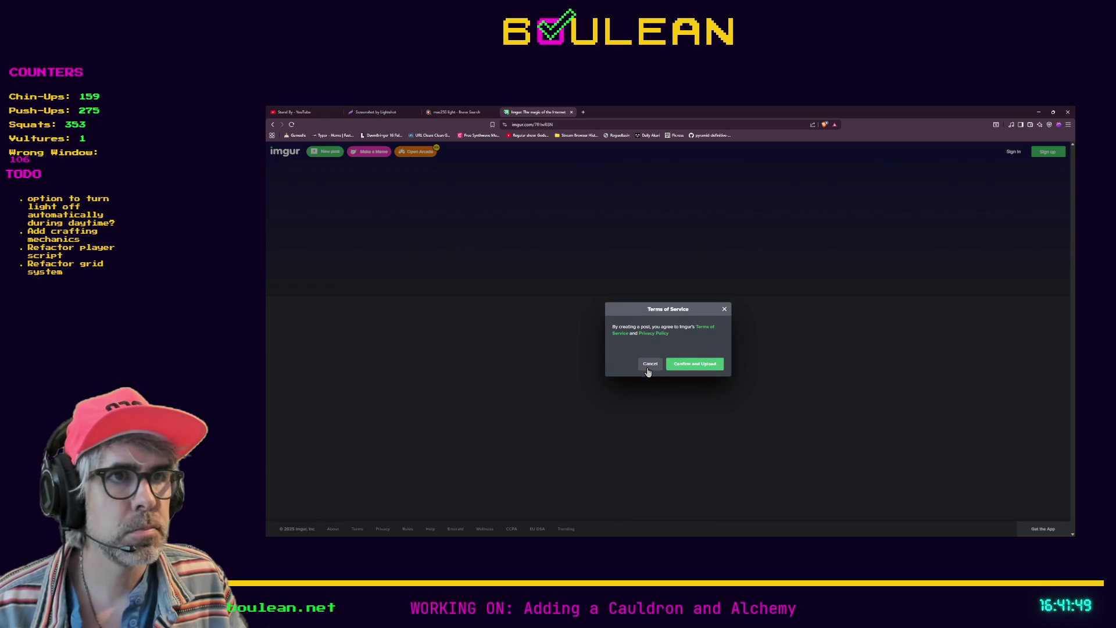
{"action": "left_click", "coordinate": [649, 364]}
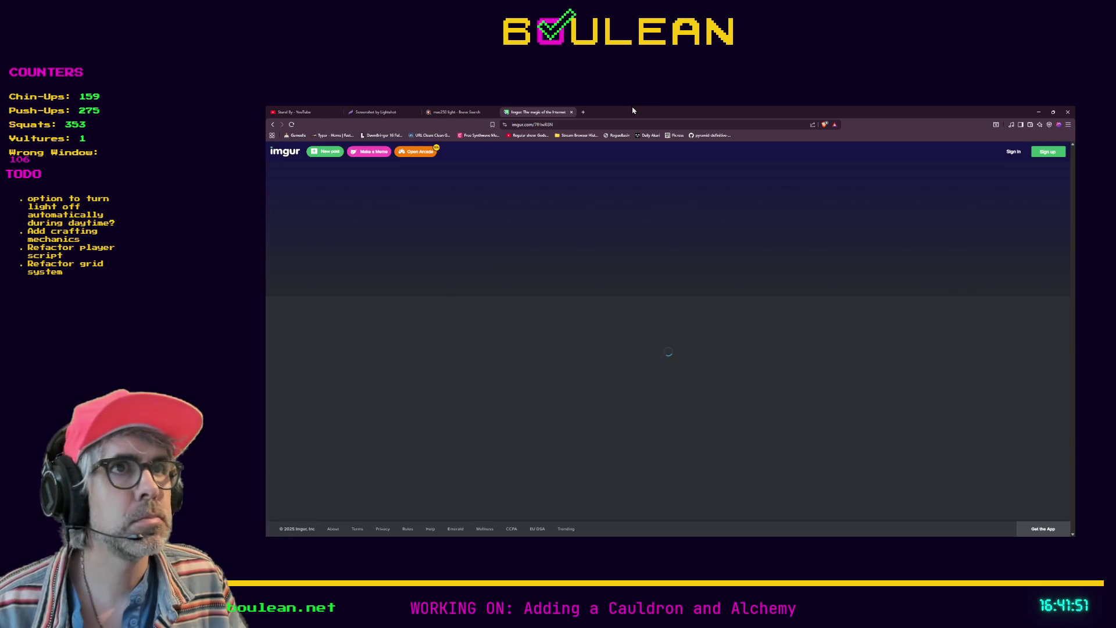
Step: Open the downloaded cauldron PNG enlarged in a tab, then return to Aseprite
{"action": "left_click_drag", "start_coordinate": [992, 416], "coordinate": [631, 110]}
{"action": "scroll", "coordinate": [671, 368], "scroll_direction": "up", "scroll_amount": 7, "text": "ctrl"}
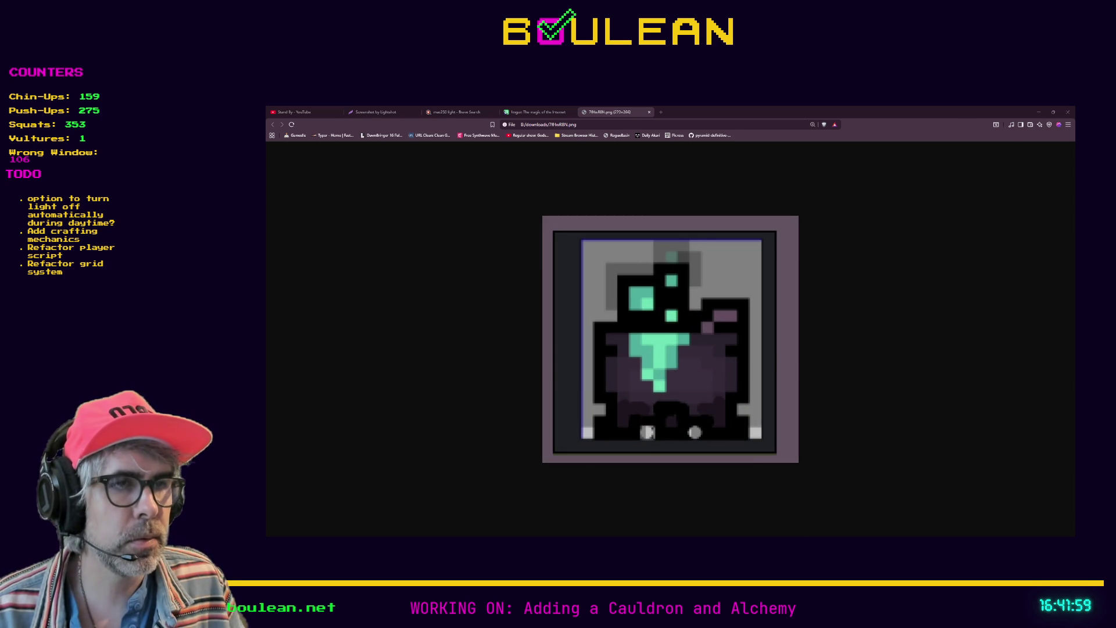
{"action": "key", "text": "alt+Tab"}
{"action": "key", "text": "alt+Tab"}
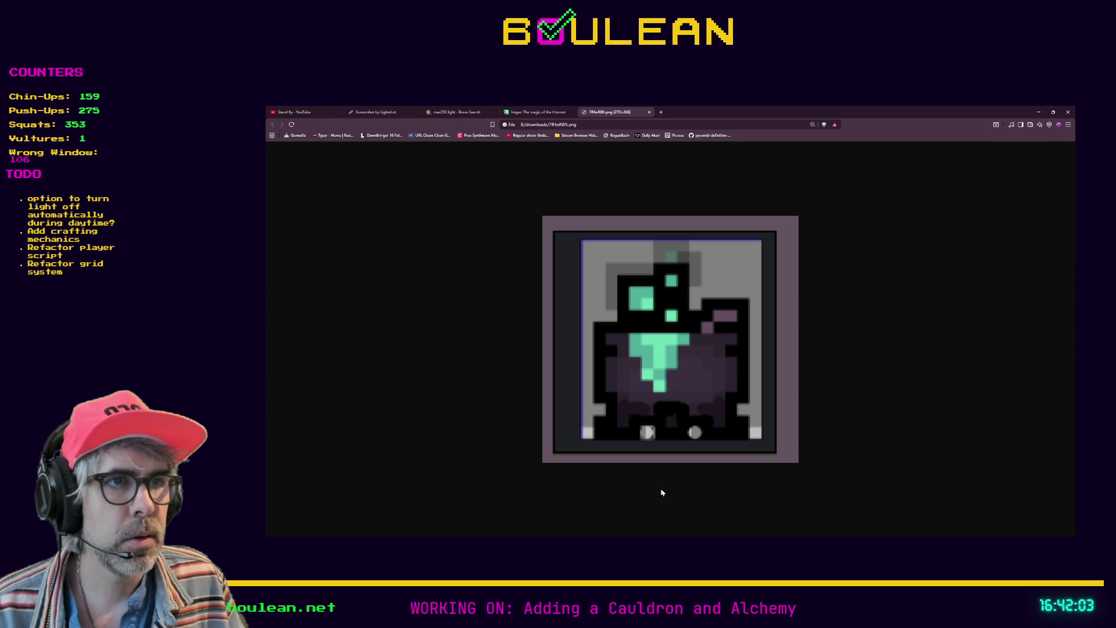
{"action": "key", "text": "alt+Tab"}
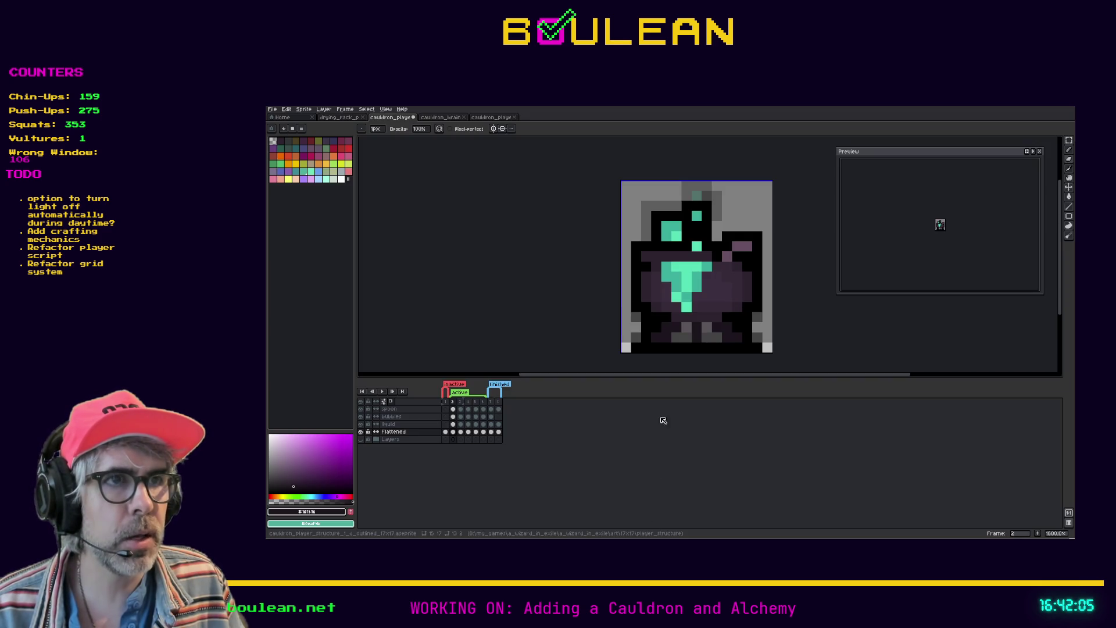
Step: Compare against the browser cauldron image and Godot, then undo the last eraser edit in Aseprite
{"action": "key", "text": "alt+Tab"}
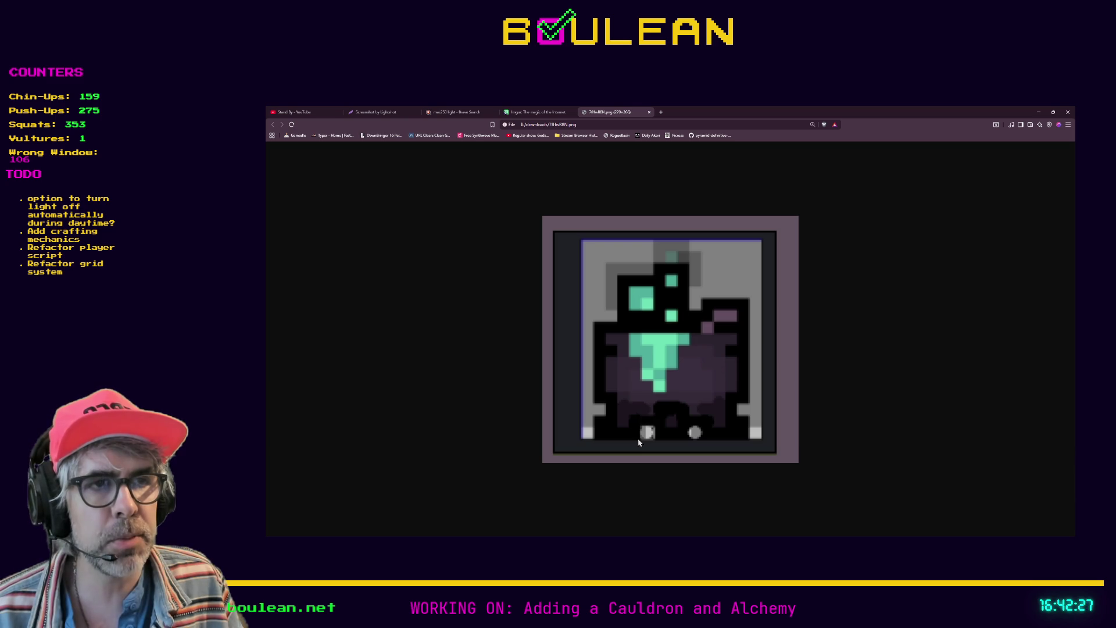
{"action": "key", "text": "alt+Tab"}
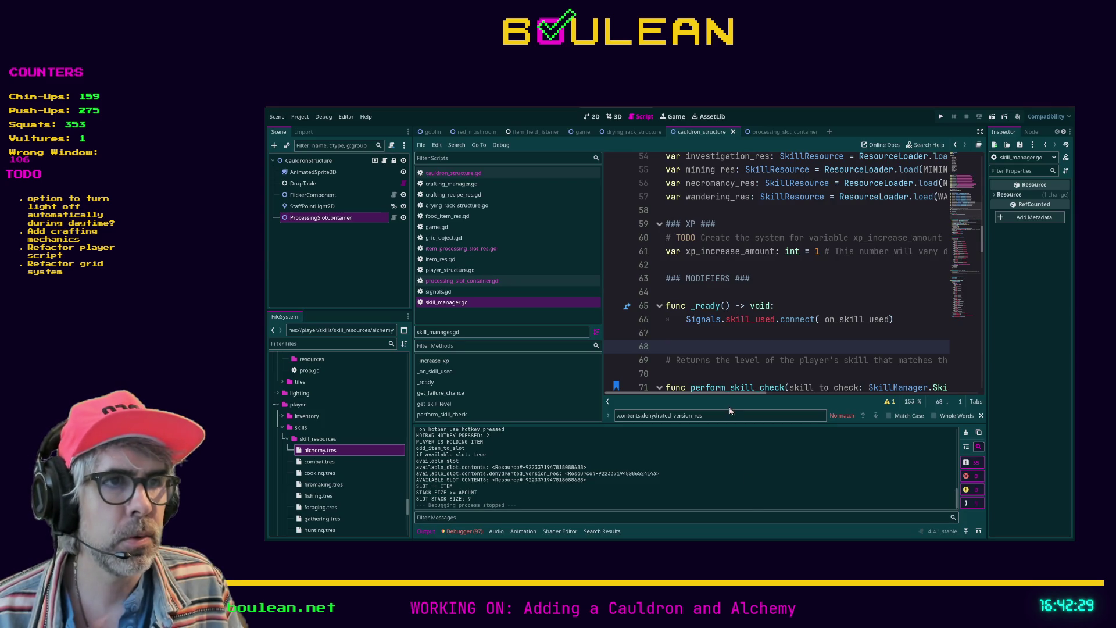
{"action": "key", "text": "alt+Tab"}
{"action": "key", "text": "alt+Tab"}
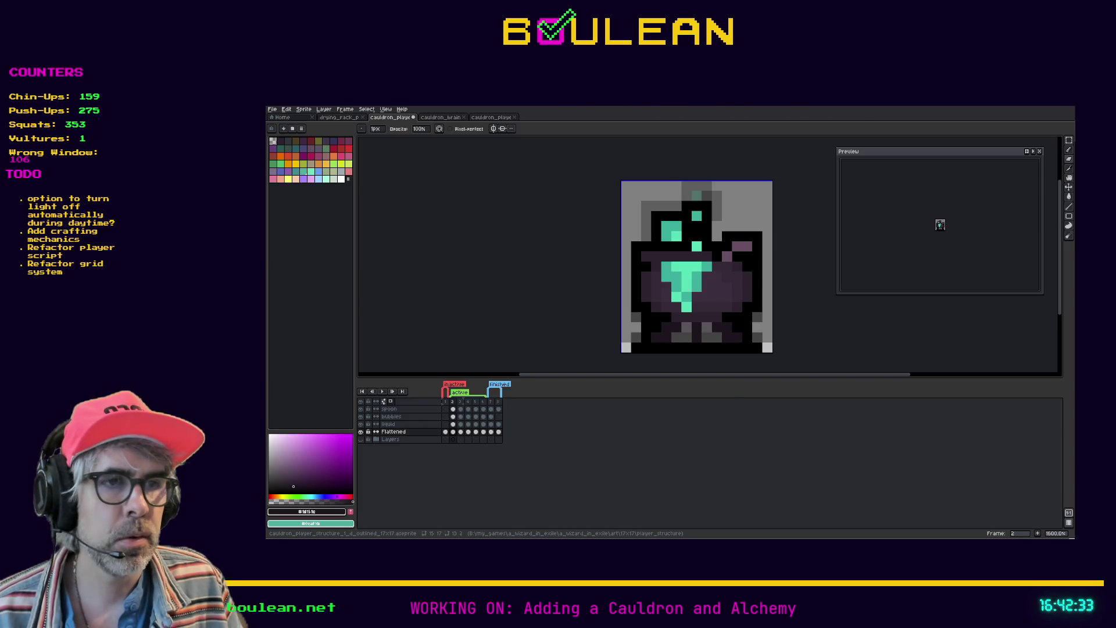
{"action": "key", "text": "alt+Tab"}
{"action": "key", "text": "alt+Tab"}
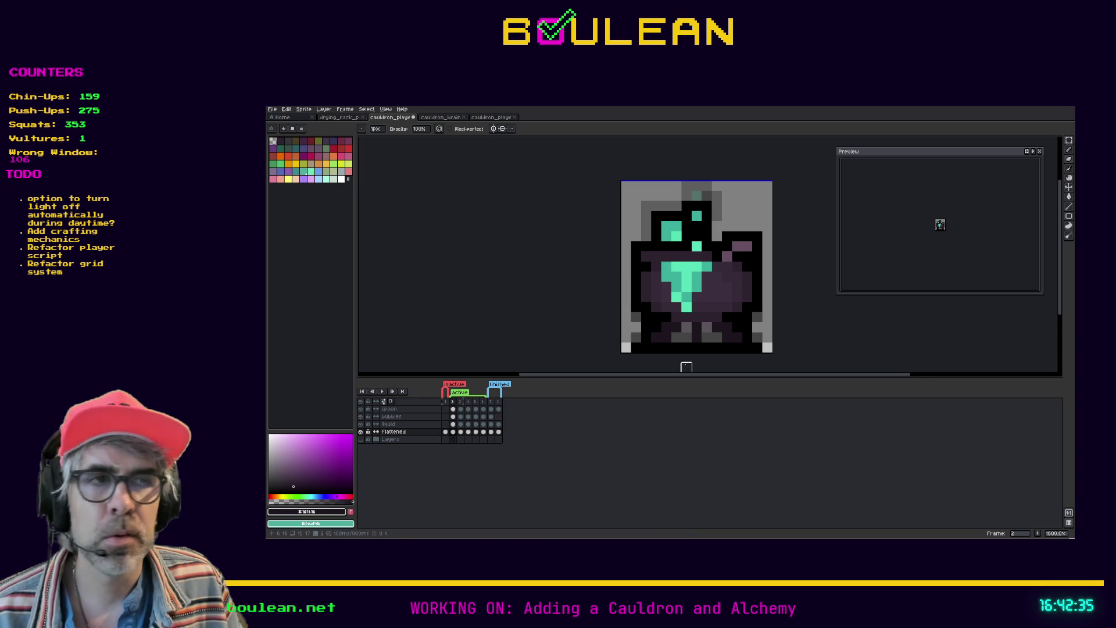
{"action": "scroll", "coordinate": [697, 328], "scroll_direction": "up", "scroll_amount": 2}
{"action": "key", "text": "ctrl+z"}
{"action": "key", "text": "ctrl+z"}
{"action": "key", "text": "ctrl+z"}
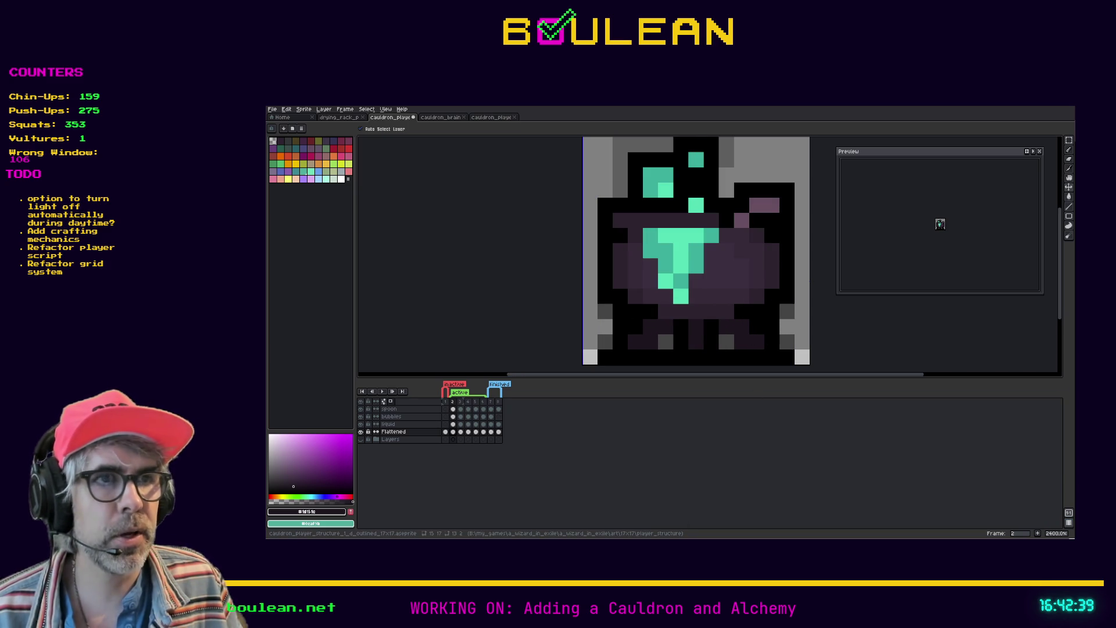
Step: Undo the lower-row pencil strokes, the bottom-row transformation, the marquee selection and two more pixel edits
{"action": "key", "text": "b"}
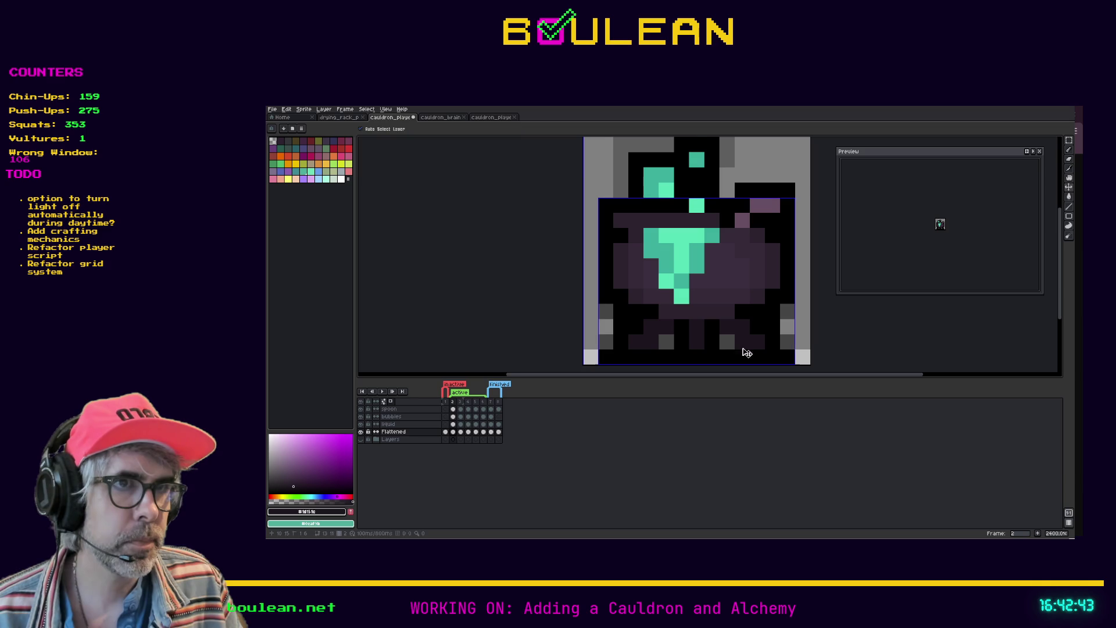
{"action": "key", "text": "ctrl+z"}
{"action": "key", "text": "ctrl+z"}
{"action": "key", "text": "ctrl+z"}
{"action": "key", "text": "ctrl+z"}
{"action": "key", "text": "ctrl+z"}
{"action": "key", "text": "ctrl+z"}
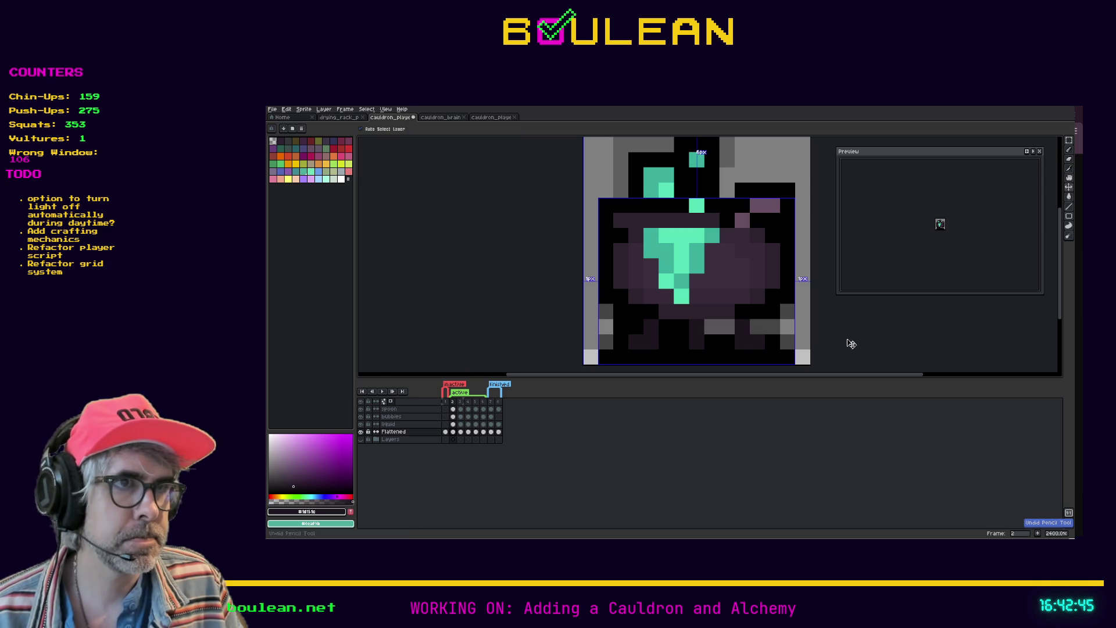
{"action": "key", "text": "ctrl+z"}
{"action": "key", "text": "ctrl+z"}
{"action": "key", "text": "ctrl+z"}
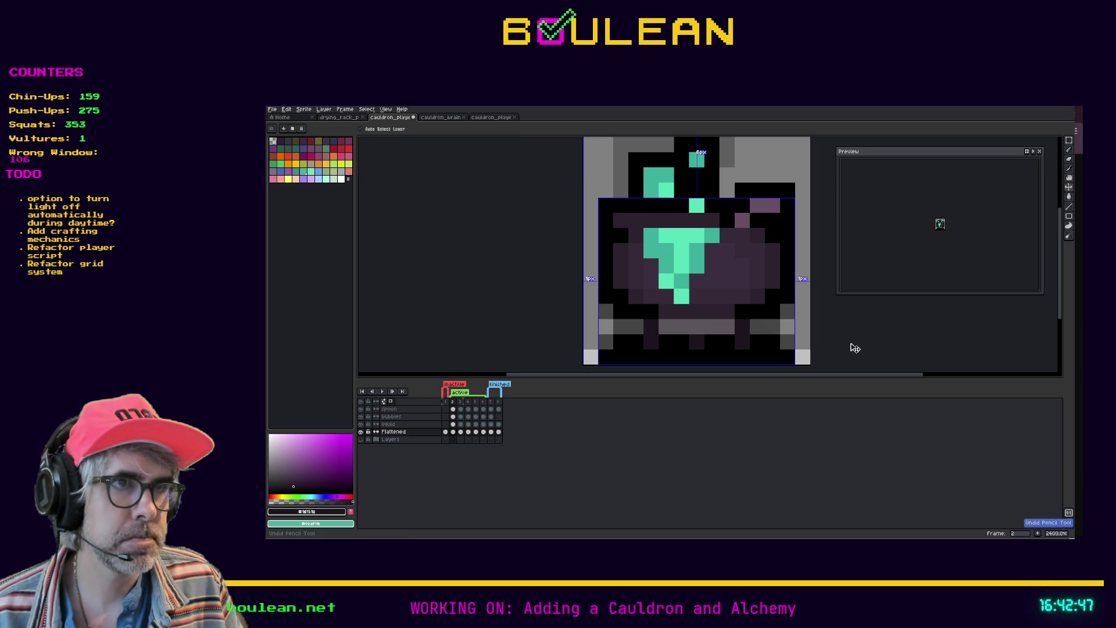
{"action": "key", "text": "ctrl+z"}
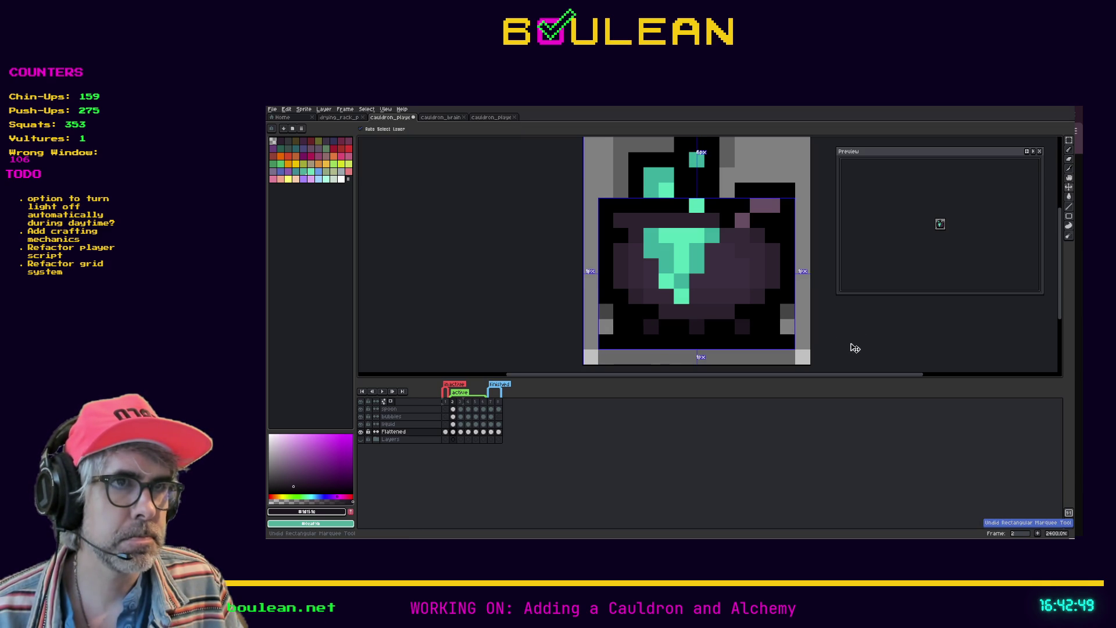
{"action": "key", "text": "ctrl+z"}
{"action": "key", "text": "ctrl+z"}
{"action": "key", "text": "ctrl+z"}
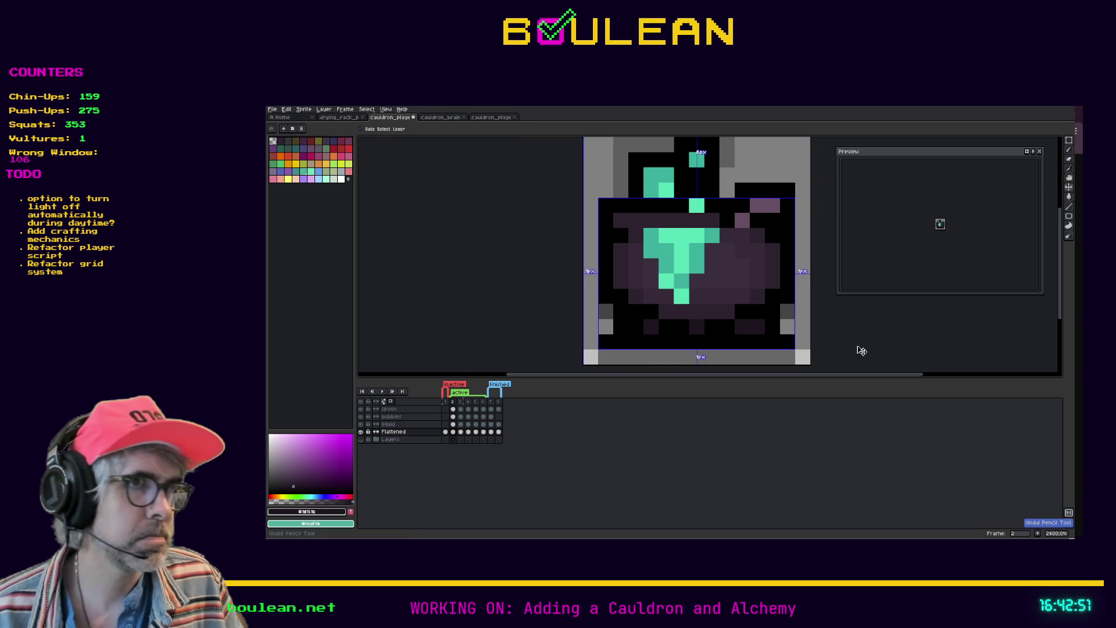
{"action": "key", "text": "ctrl+z"}
{"action": "key", "text": "ctrl+z"}
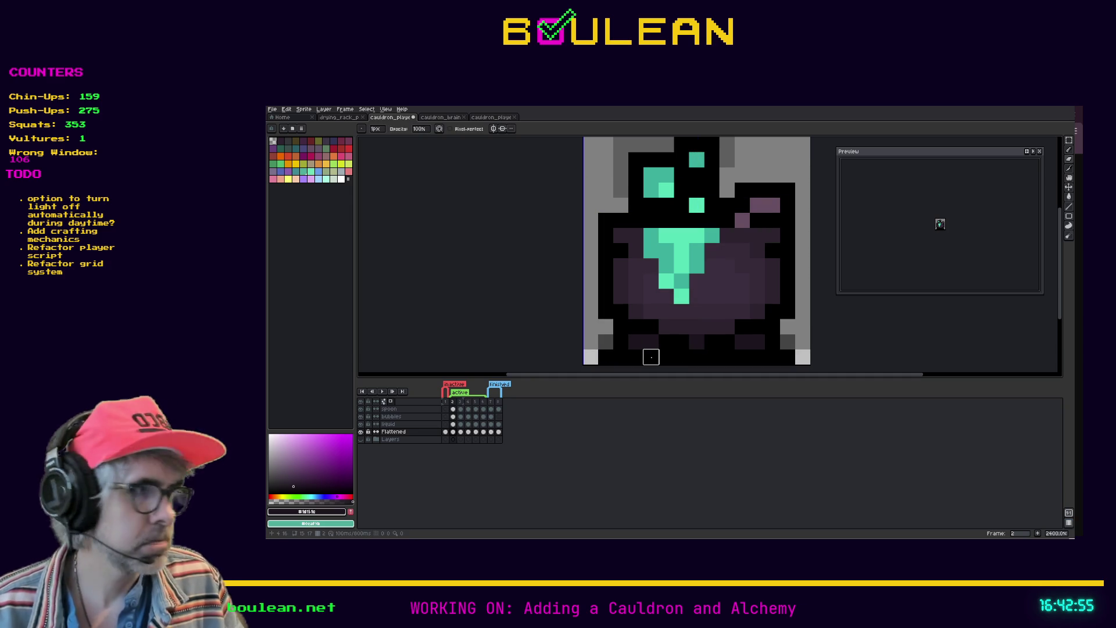
Step: Pick black and paint one black pixel into the cauldron's bottom row
{"action": "key", "text": "e"}
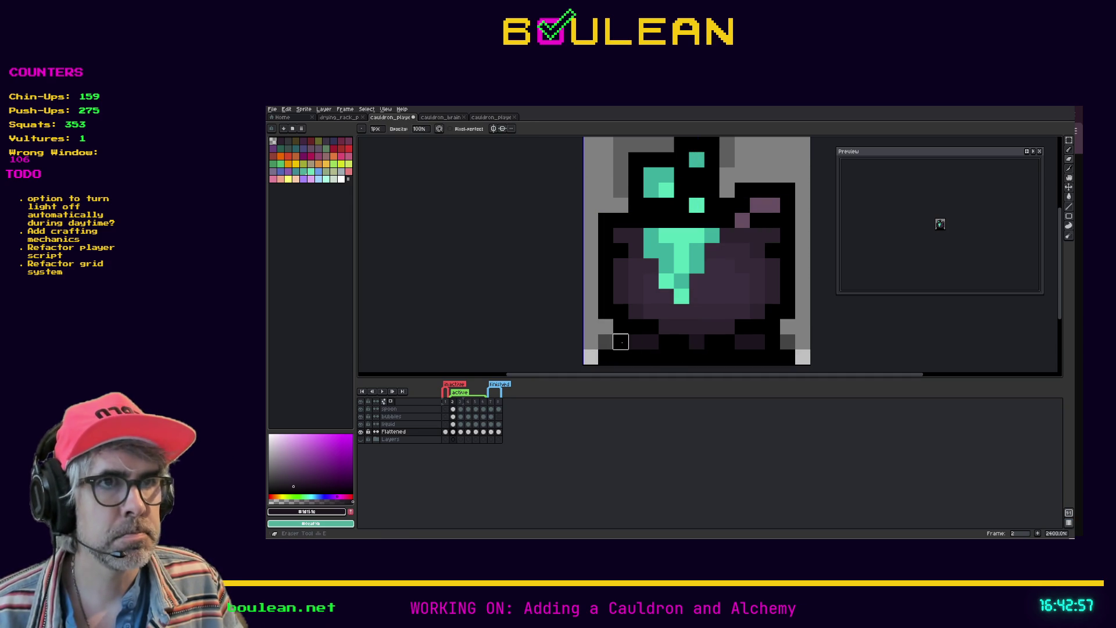
{"action": "left_click", "coordinate": [620, 342]}
{"action": "left_click", "coordinate": [635, 346], "text": "alt"}
{"action": "key", "text": "b"}
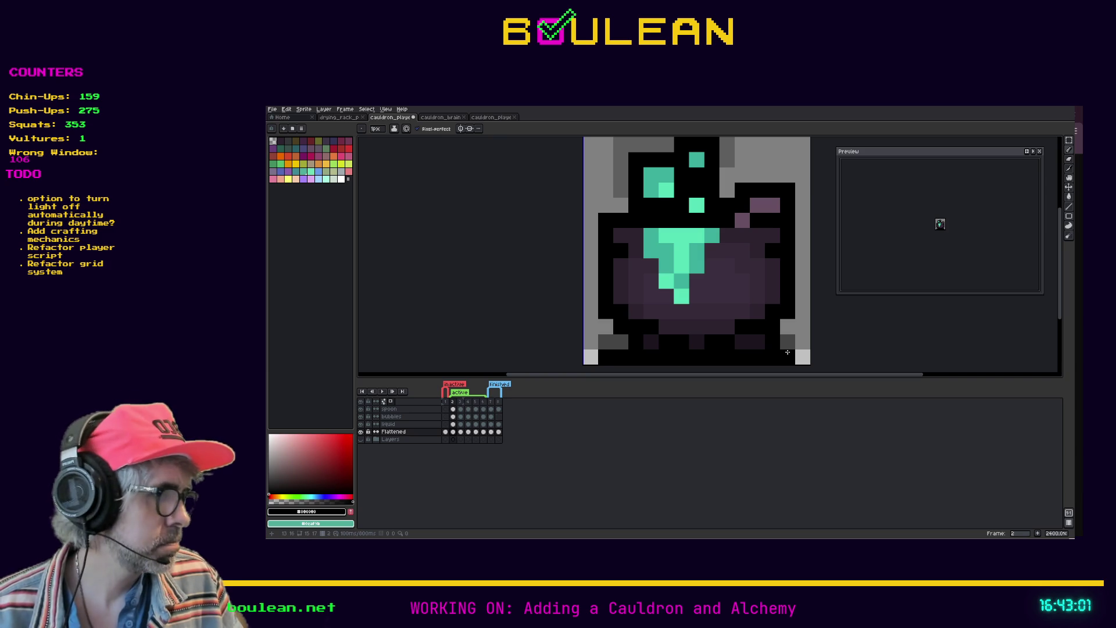
{"action": "left_click", "coordinate": [757, 342]}
Step: Erase four black pixels from the cauldron's base and bottom row
{"action": "key", "text": "e"}
{"action": "left_click", "coordinate": [771, 341]}
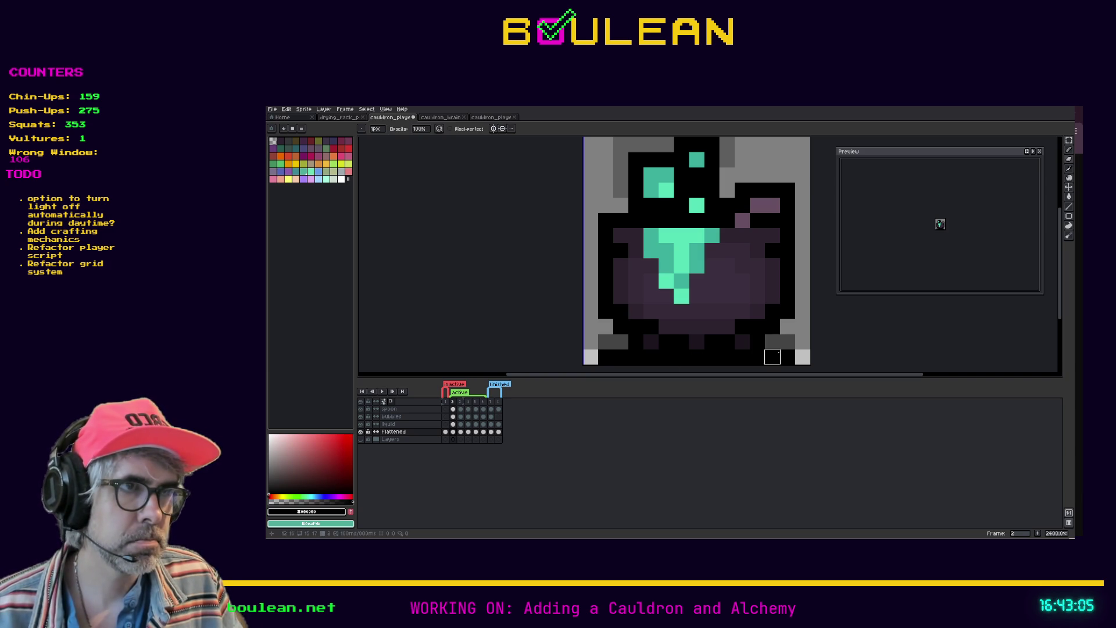
{"action": "left_click", "coordinate": [787, 356]}
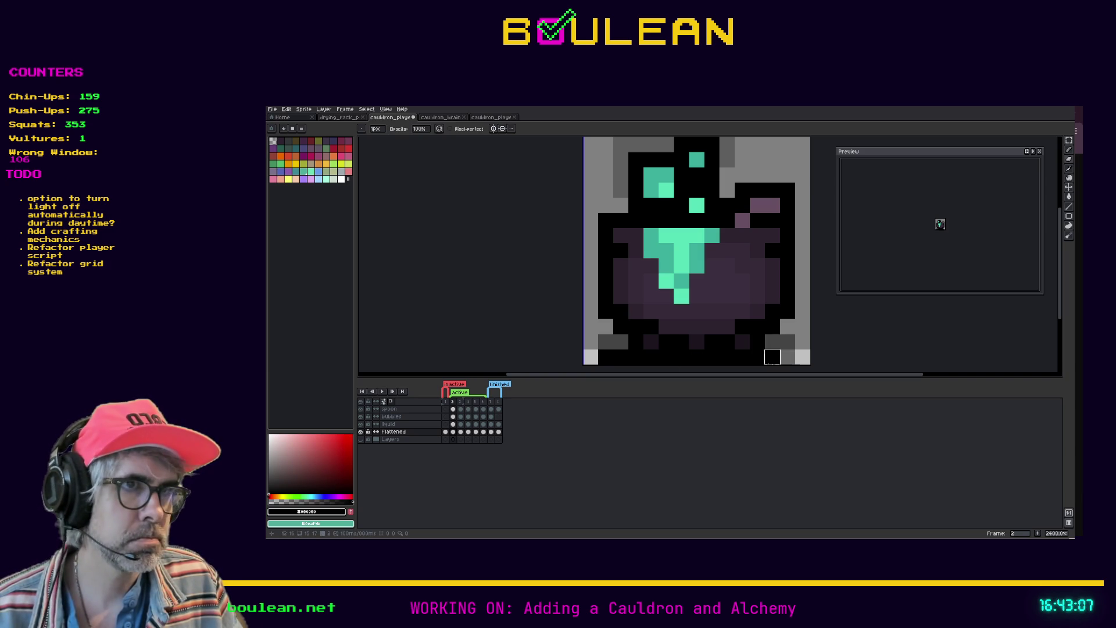
{"action": "left_click", "coordinate": [604, 356]}
{"action": "left_click", "coordinate": [772, 356]}
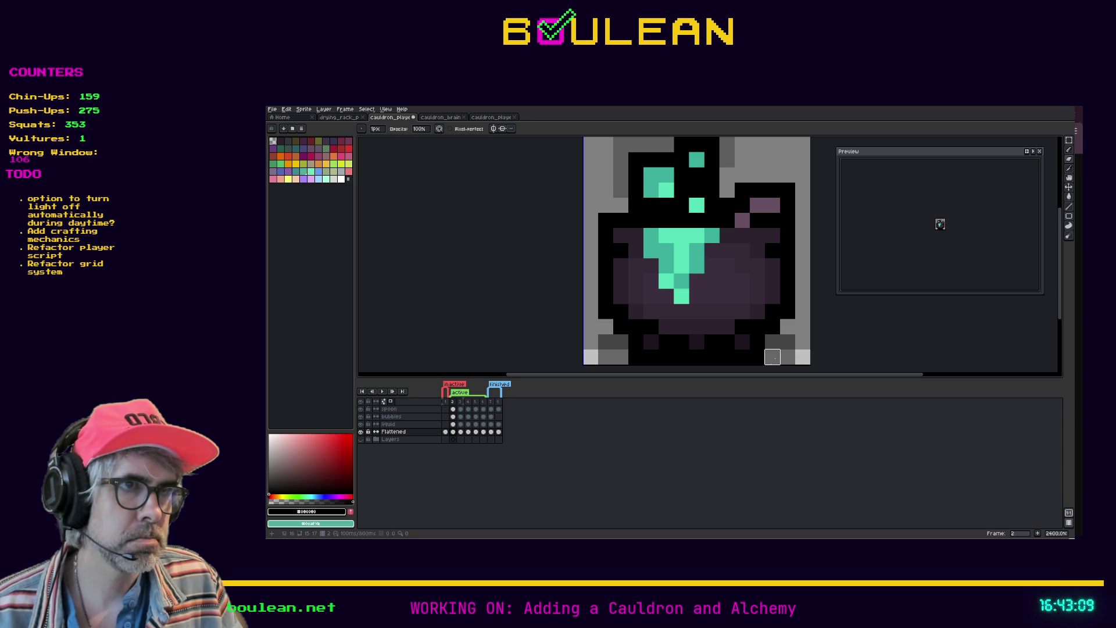
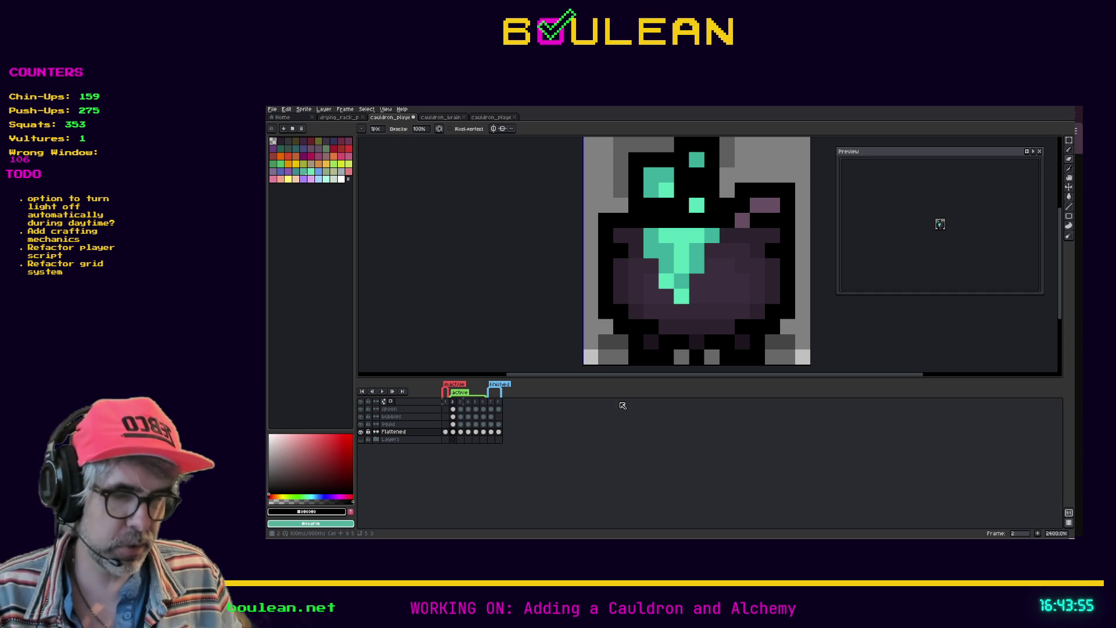
Step: Paint the grey pixels at the cauldron's bottom-left, bottom-right and bottom-centre black with the Pencil
{"action": "key", "text": "b"}
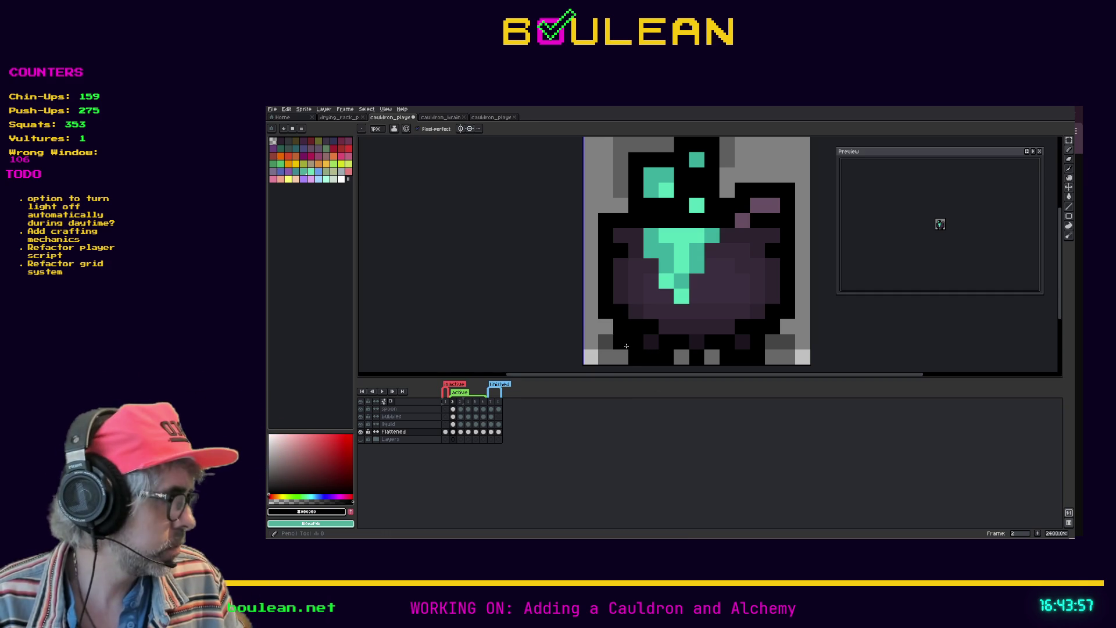
{"action": "left_click", "coordinate": [621, 356]}
{"action": "left_click", "coordinate": [606, 341]}
{"action": "left_click", "coordinate": [606, 356]}
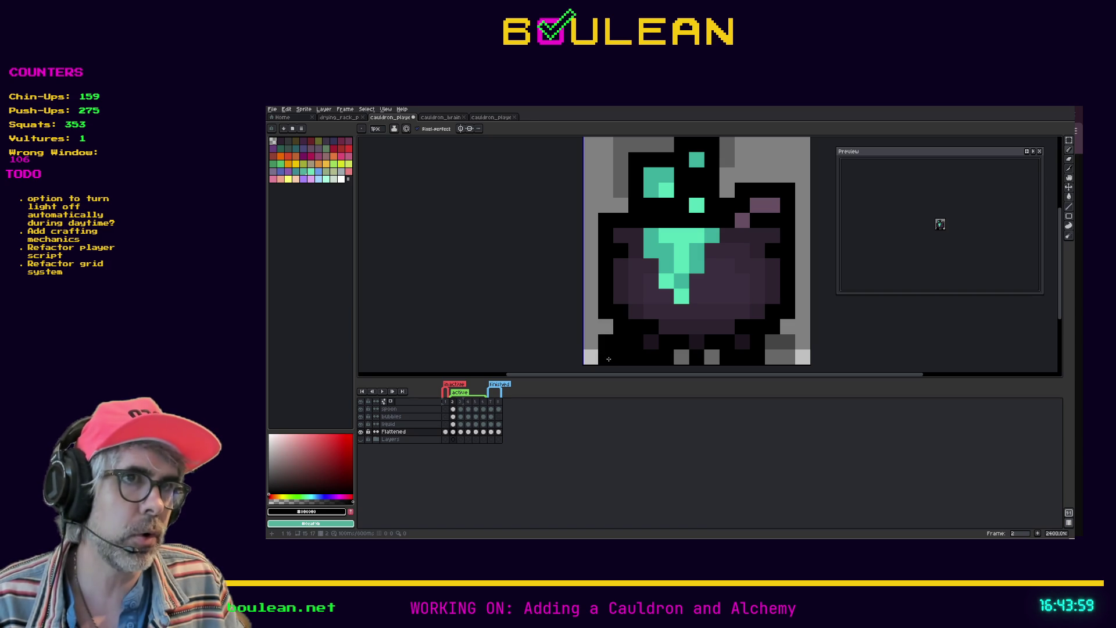
{"action": "left_click", "coordinate": [767, 343]}
{"action": "left_click", "coordinate": [771, 358]}
{"action": "left_click", "coordinate": [785, 341]}
{"action": "left_click", "coordinate": [786, 357]}
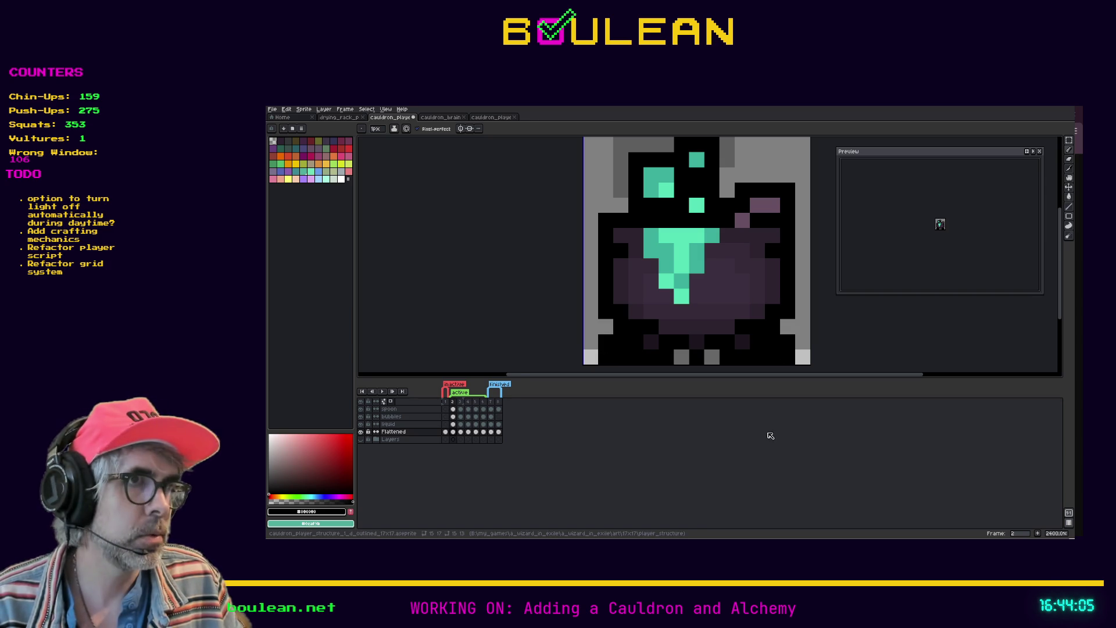
{"action": "left_click", "coordinate": [681, 357]}
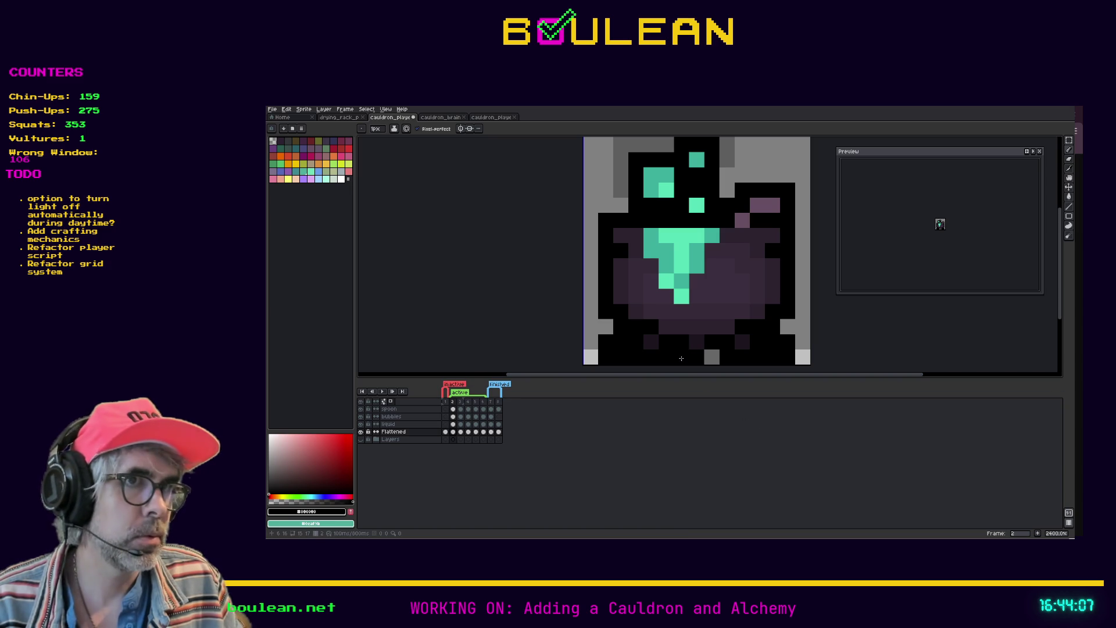
Step: Undo the centre and lower-side black strokes and select the Flattened layer's frame 2 cel
{"action": "key", "text": "ctrl+z"}
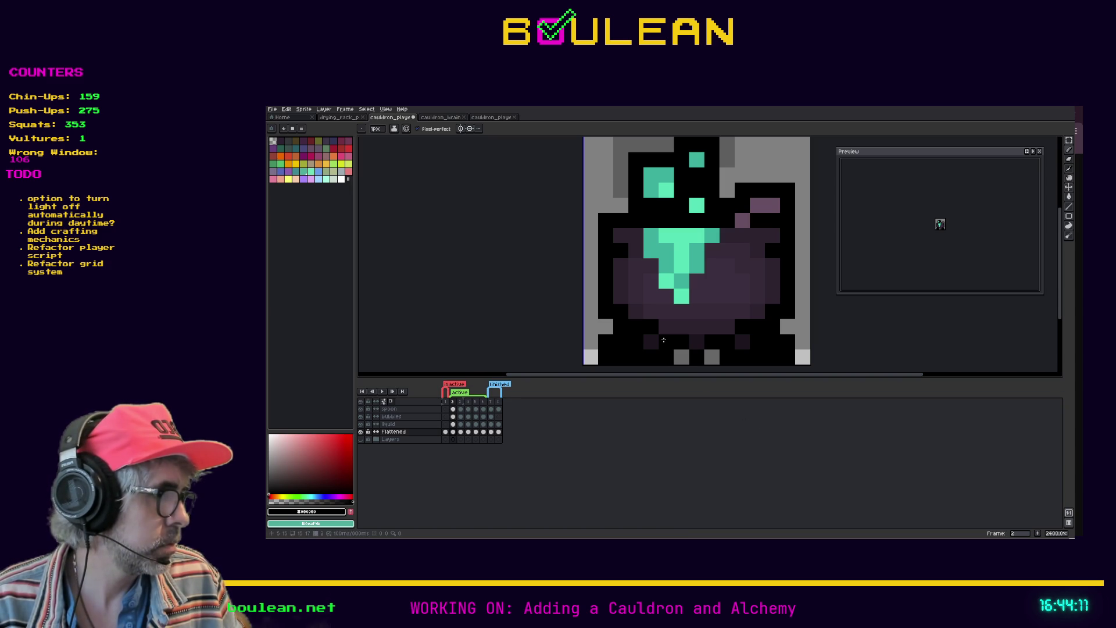
{"action": "key", "text": "ctrl+z"}
{"action": "key", "text": "b"}
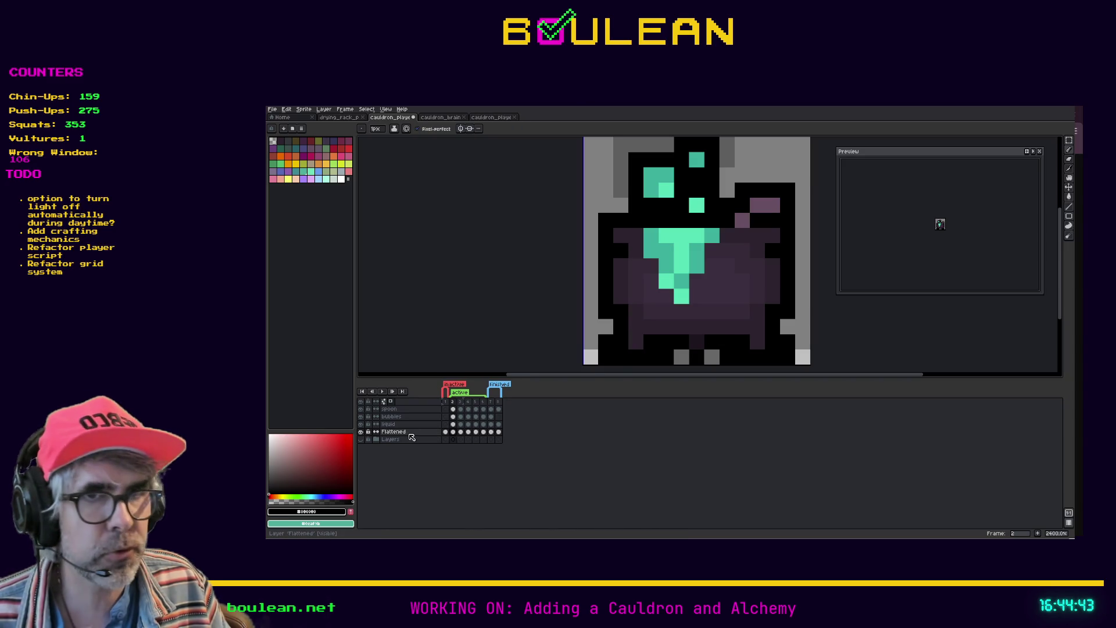
{"action": "left_click", "coordinate": [403, 433]}
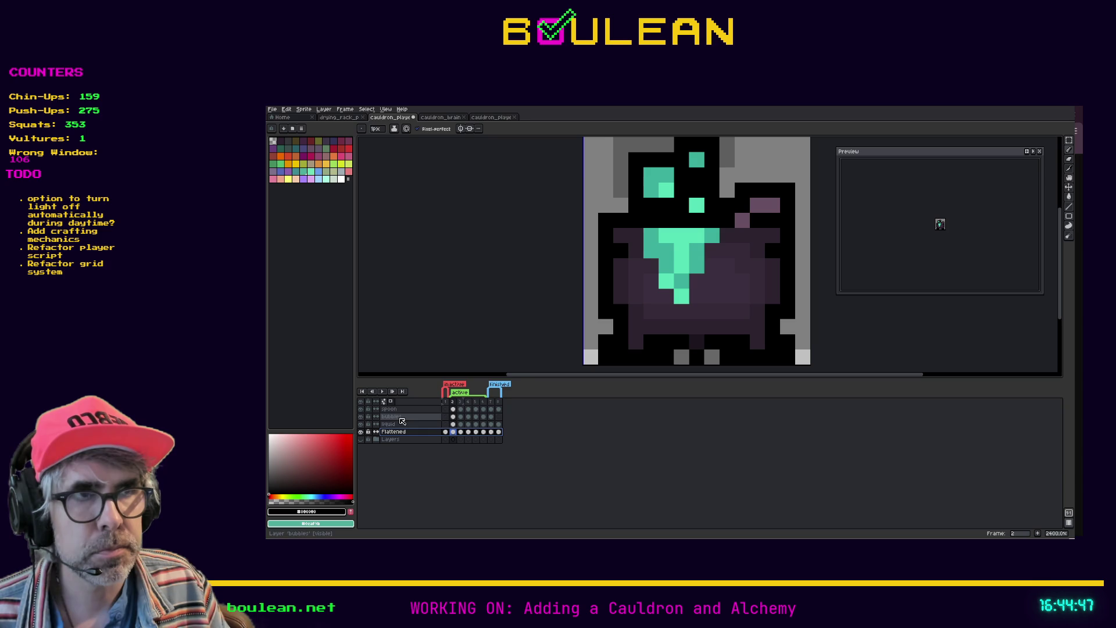
Step: Pick a colour from the sprite, paint bottom-edge pixels black, then undo the bottom-edge pixels
{"action": "key", "text": "i"}
{"action": "key", "text": "b"}
{"action": "left_click", "coordinate": [681, 329]}
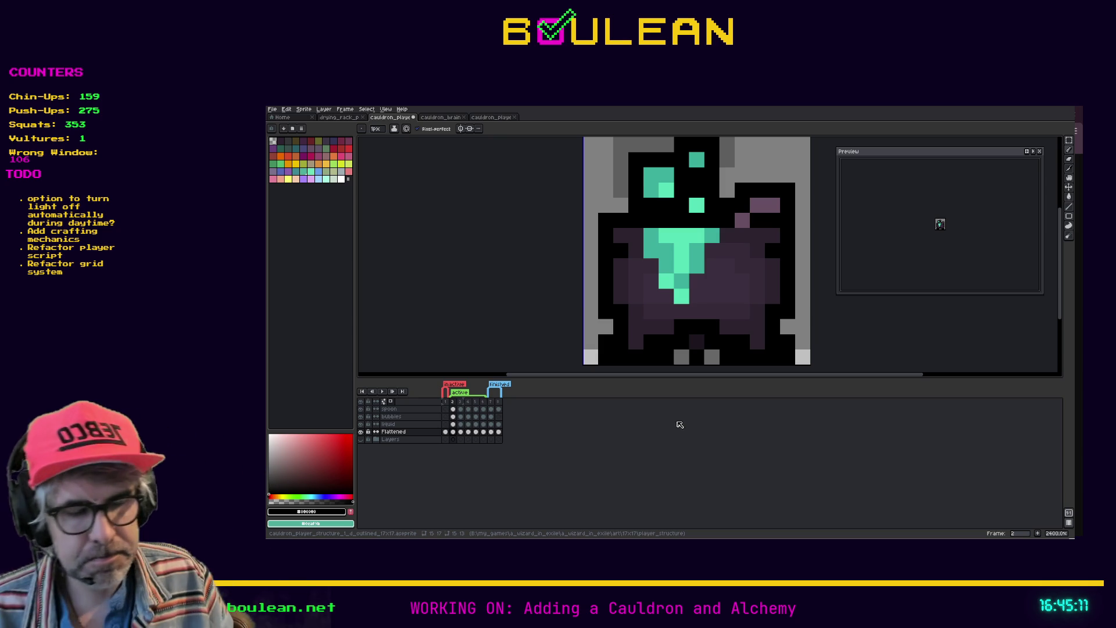
{"action": "left_click", "coordinate": [679, 359]}
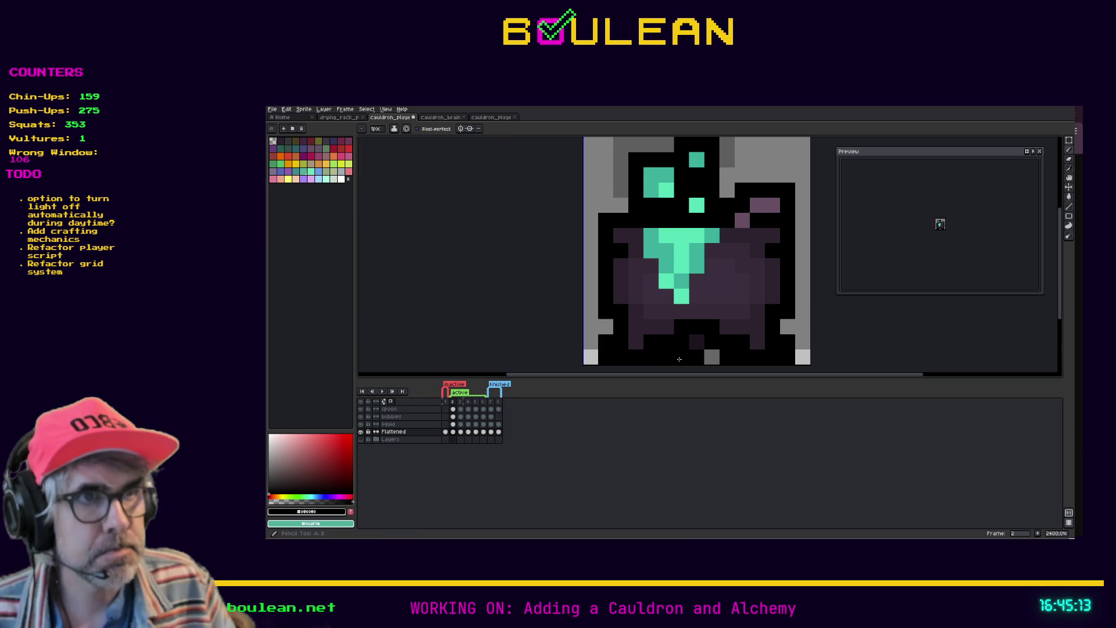
{"action": "left_click", "coordinate": [711, 356]}
{"action": "key", "text": "r"}
{"action": "key", "text": "b"}
{"action": "key", "text": "ctrl+z"}
{"action": "key", "text": "ctrl+z"}
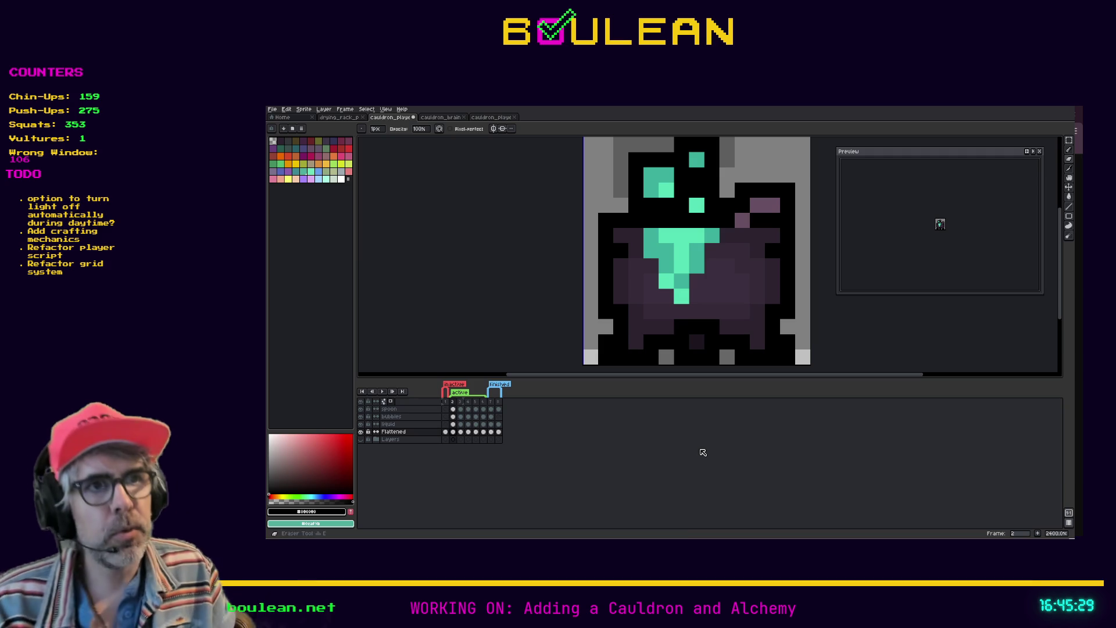
Step: Erase black pixels at the cauldron's lower-left and lower-right corners and along the bottom
{"action": "left_click_drag", "start_coordinate": [605, 341], "coordinate": [605, 356]}
{"action": "left_click_drag", "start_coordinate": [786, 343], "coordinate": [787, 366]}
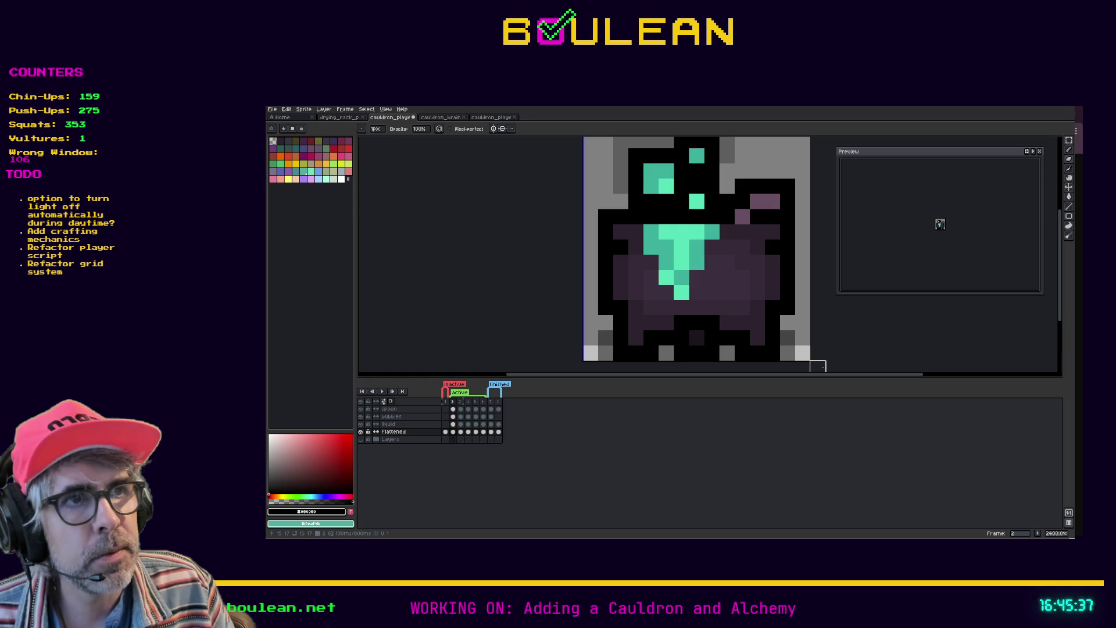
{"action": "scroll", "coordinate": [818, 366], "scroll_direction": "down", "scroll_amount": 2}
{"action": "left_click_drag", "start_coordinate": [804, 376], "coordinate": [836, 373]}
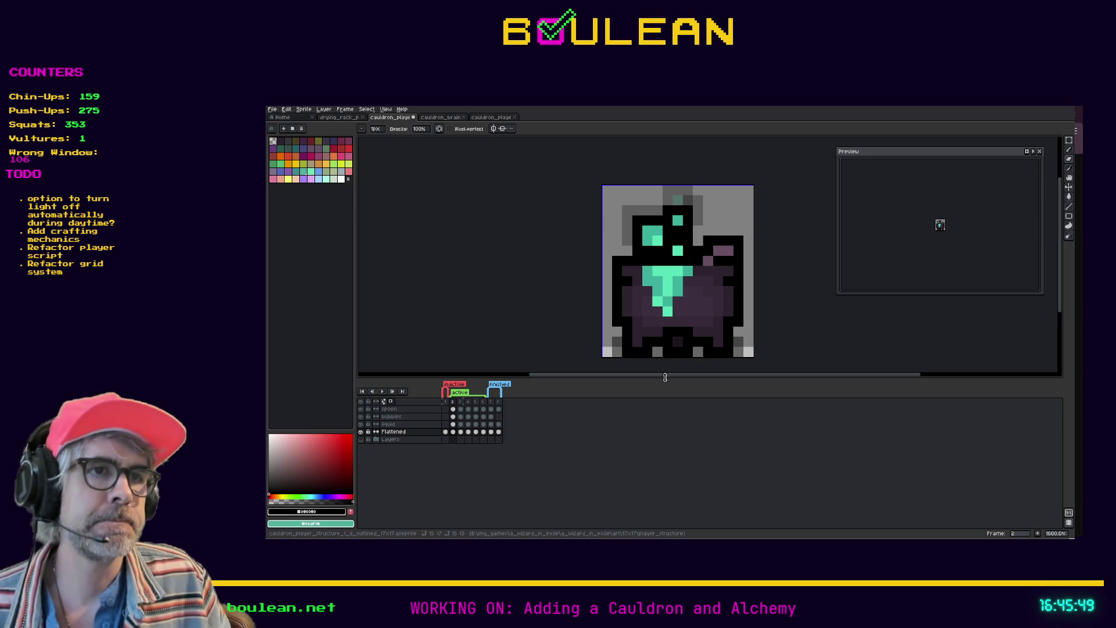
{"action": "left_click_drag", "start_coordinate": [659, 380], "coordinate": [655, 379]}
Step: Undo the eraser and pencil strokes on the bottom edge and return to the Pencil
{"action": "key", "text": "ctrl+z"}
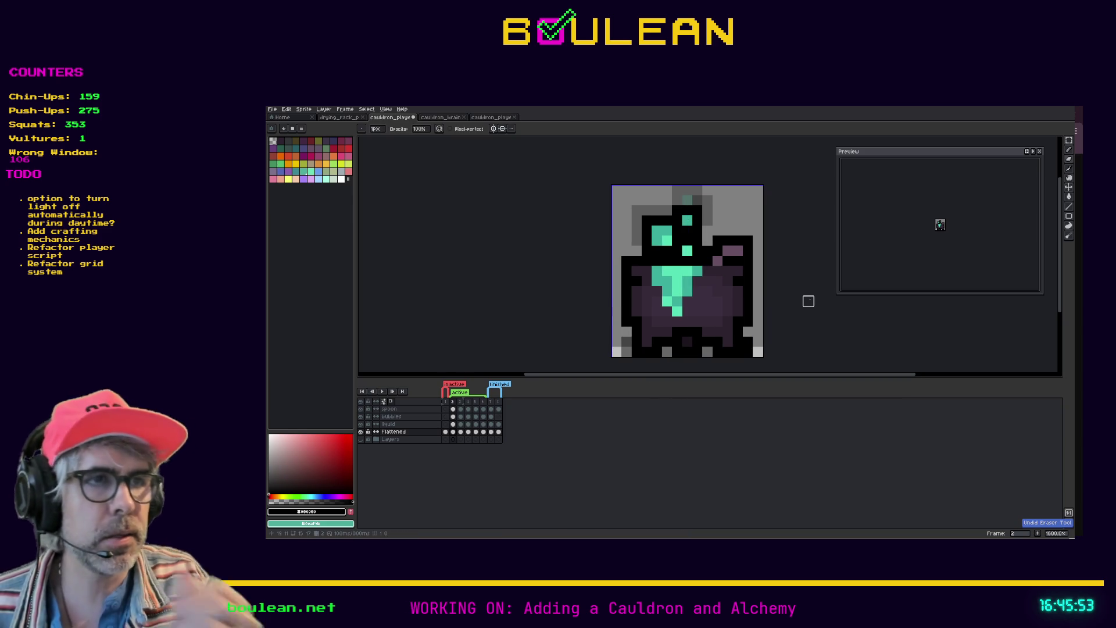
{"action": "key", "text": "ctrl+z"}
{"action": "key", "text": "ctrl+z"}
{"action": "key", "text": "ctrl+z"}
{"action": "key", "text": "ctrl+z"}
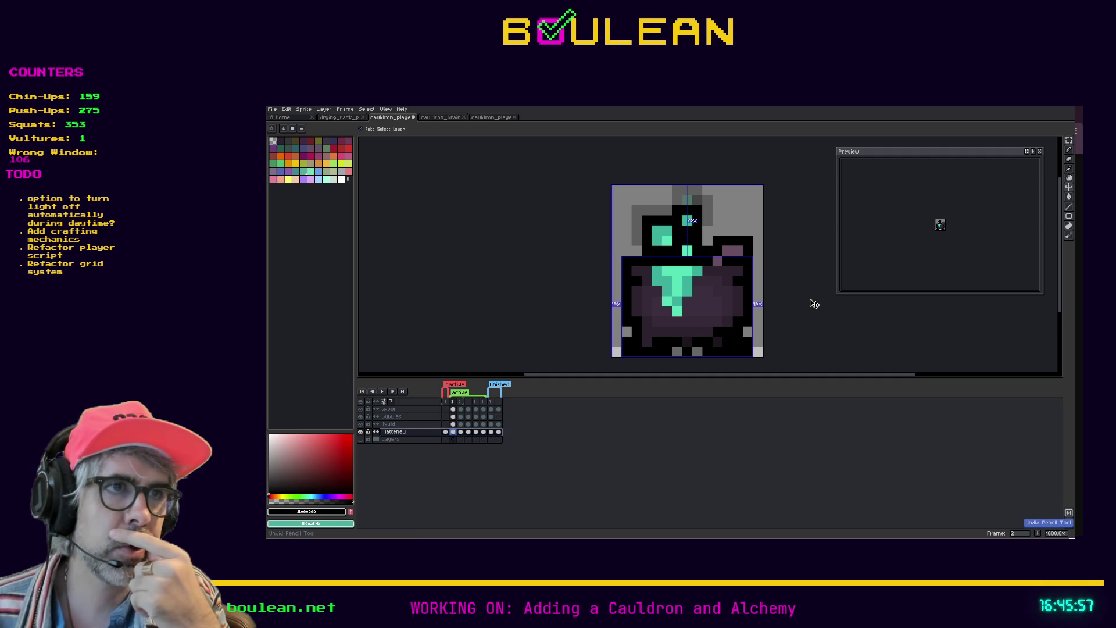
{"action": "key", "text": "ctrl+z"}
{"action": "key", "text": "ctrl+z"}
{"action": "key", "text": "ctrl+z"}
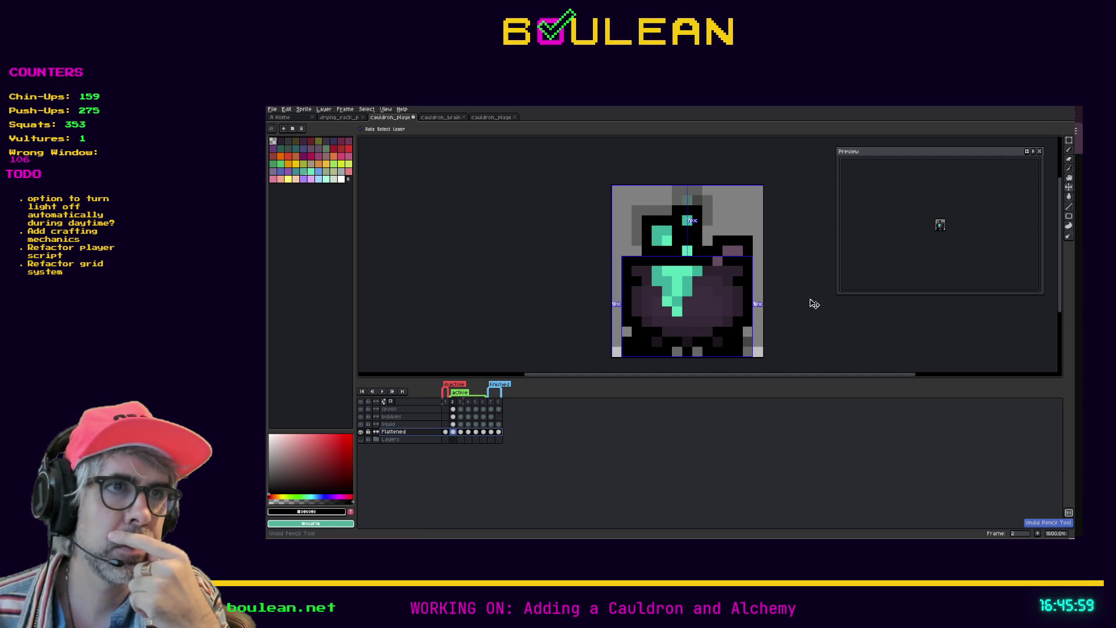
{"action": "key", "text": "ctrl+z"}
{"action": "key", "text": "ctrl+z"}
{"action": "key", "text": "ctrl+z"}
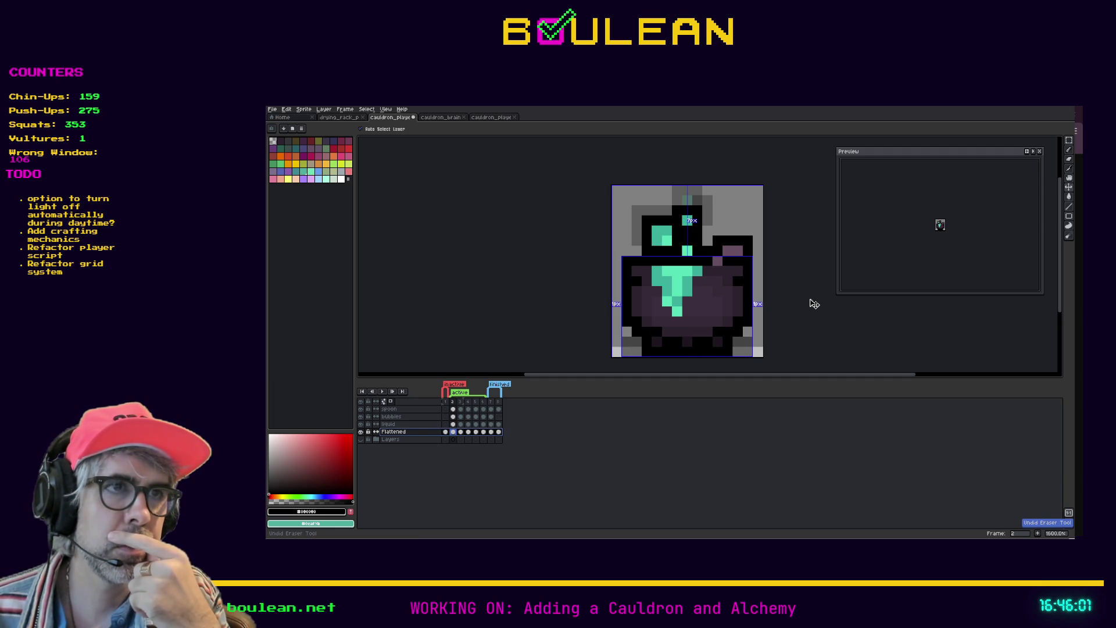
{"action": "key", "text": "ctrl+z"}
{"action": "key", "text": "ctrl+z"}
{"action": "key", "text": "ctrl+z"}
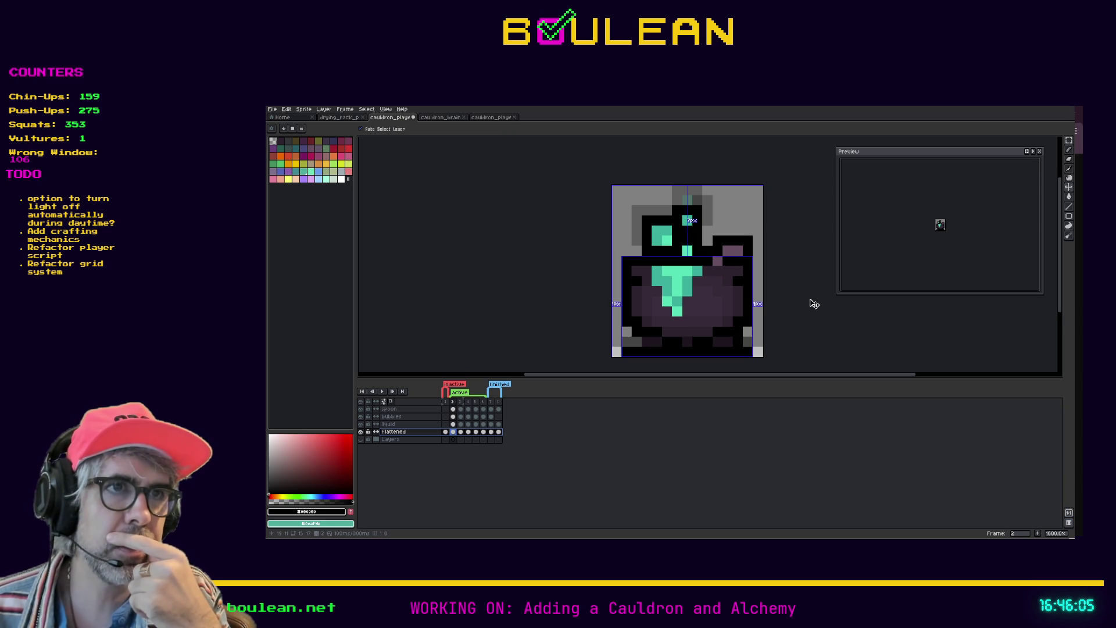
{"action": "key", "text": "b"}
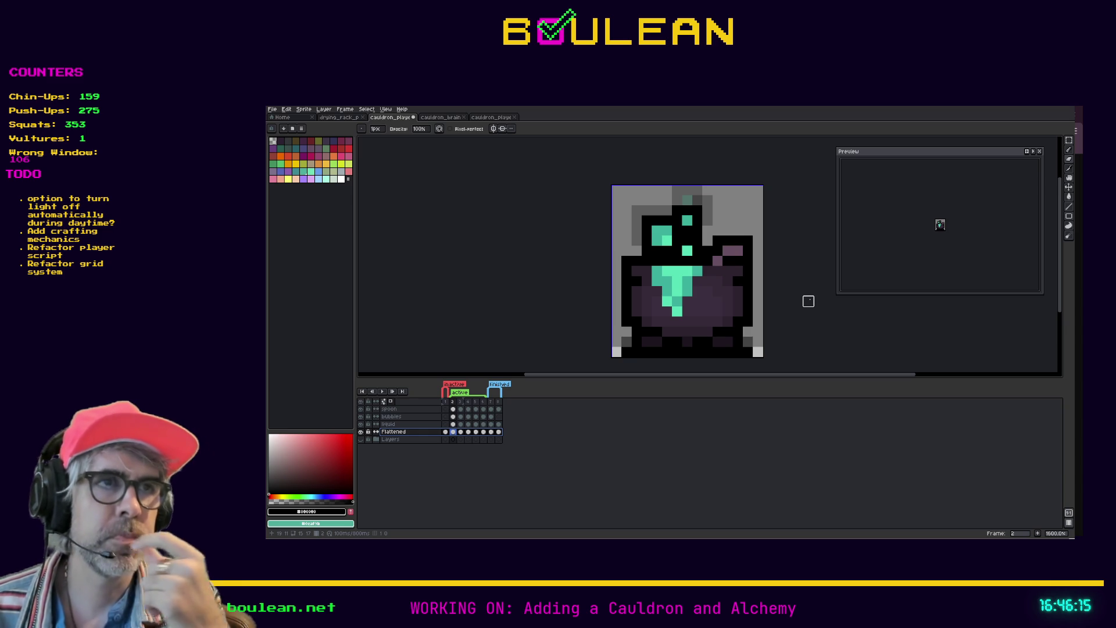
Step: Step through frames 2 to 5 to check the bubble animation
{"action": "key", "text": "v"}
{"action": "key", "text": "b"}
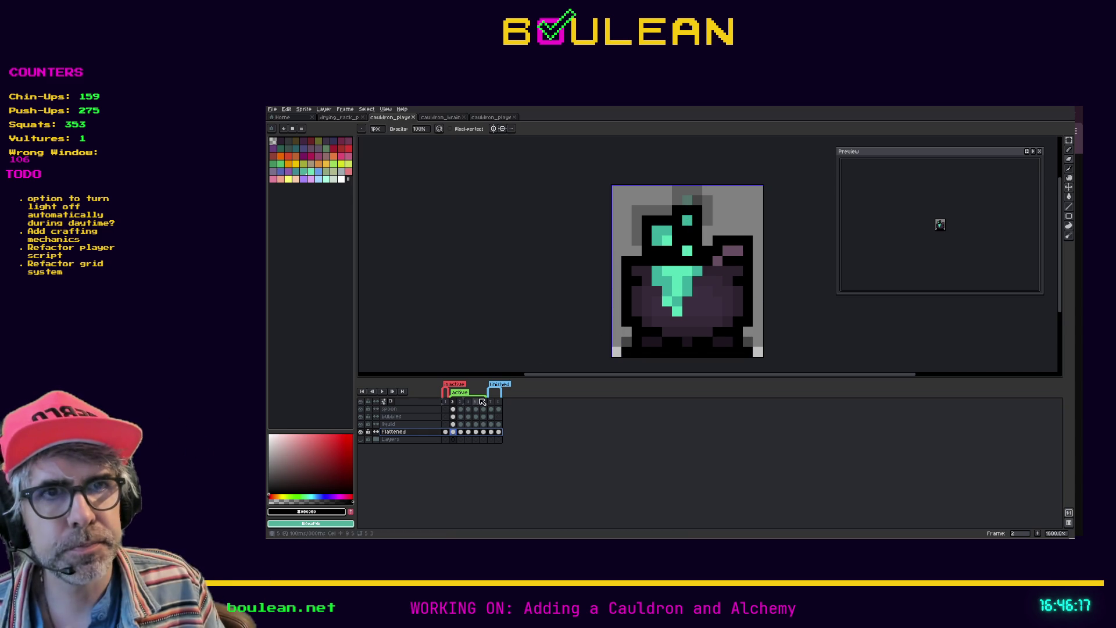
{"action": "left_click", "coordinate": [465, 402]}
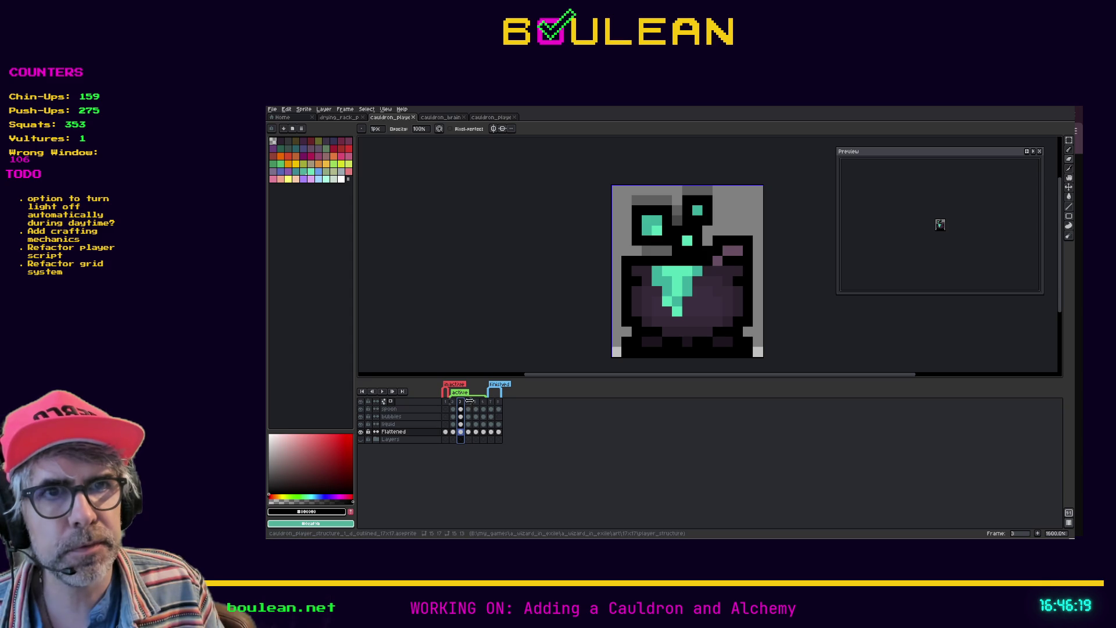
{"action": "left_click", "coordinate": [470, 403]}
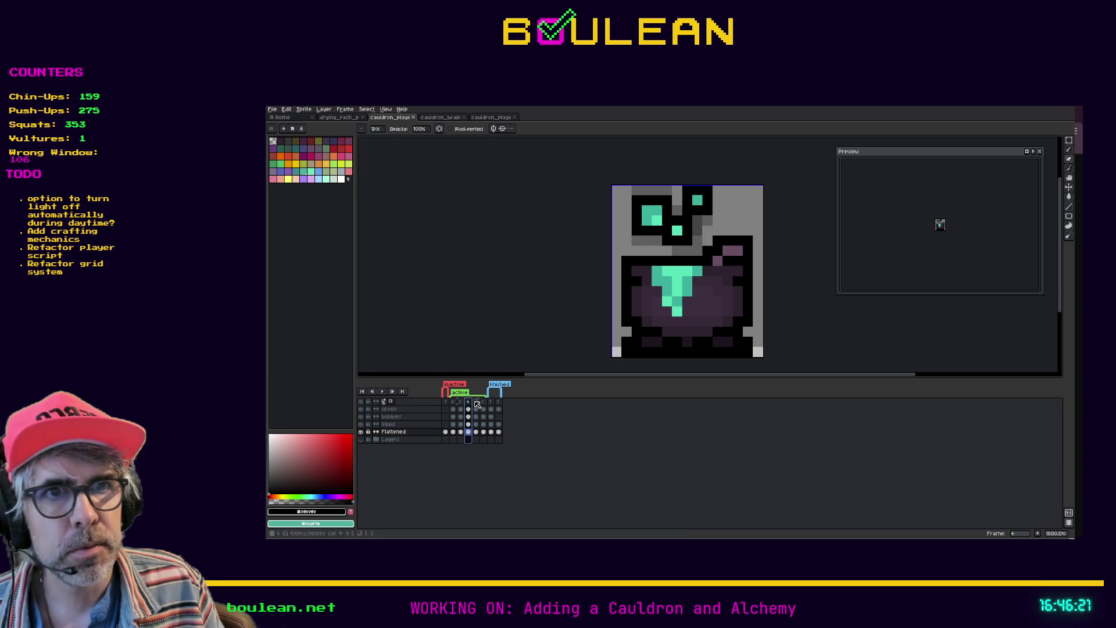
{"action": "left_click", "coordinate": [453, 402]}
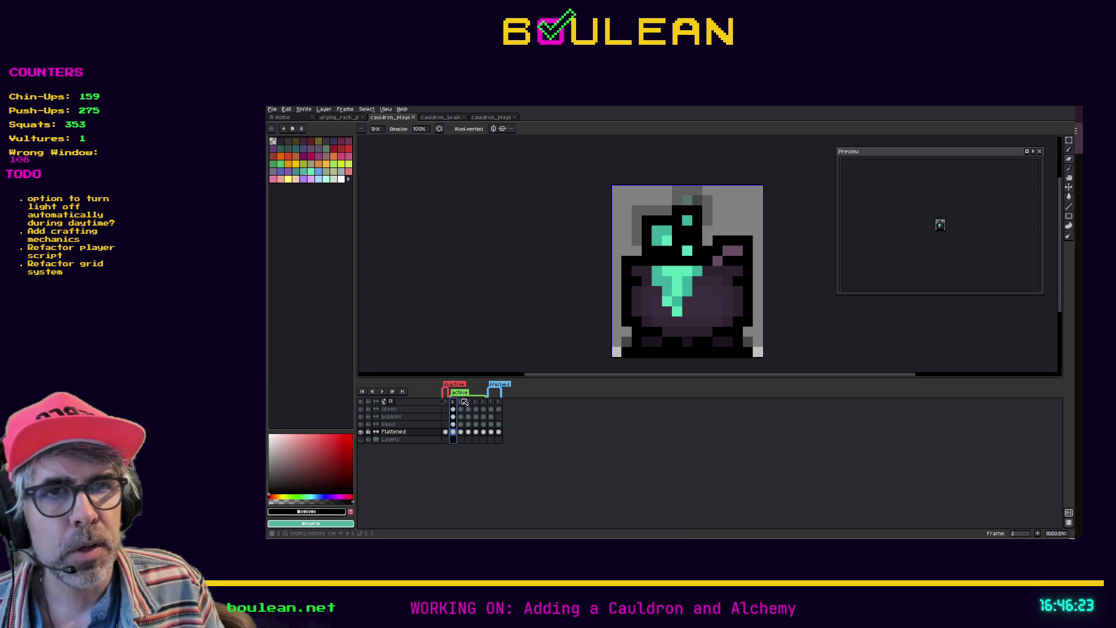
{"action": "scroll", "coordinate": [573, 300], "scroll_direction": "up", "scroll_amount": 1}
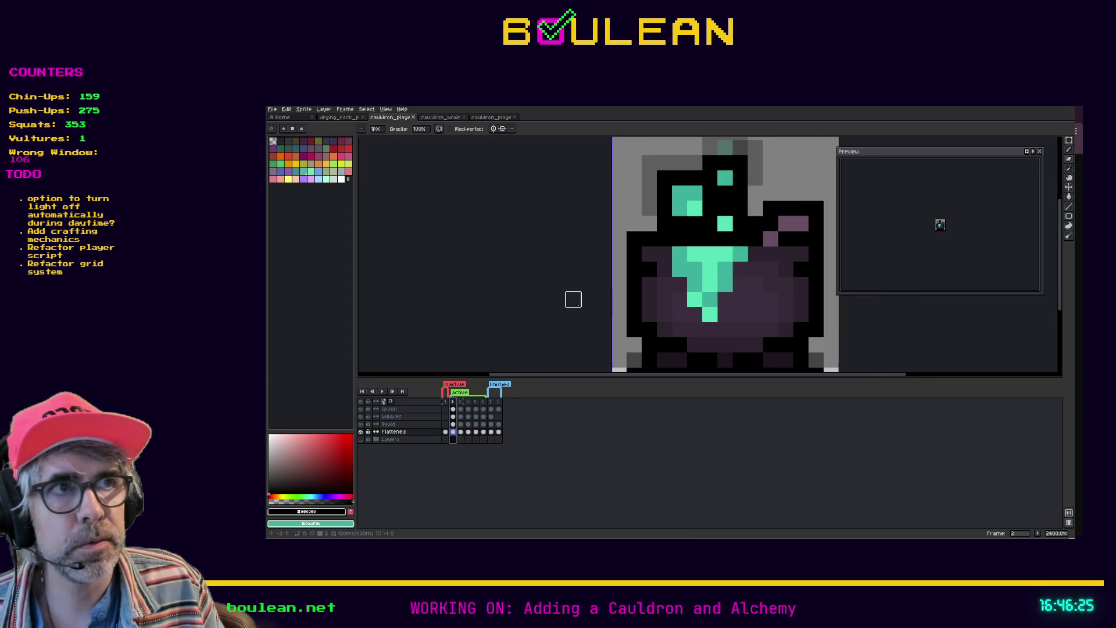
{"action": "left_click", "coordinate": [460, 401]}
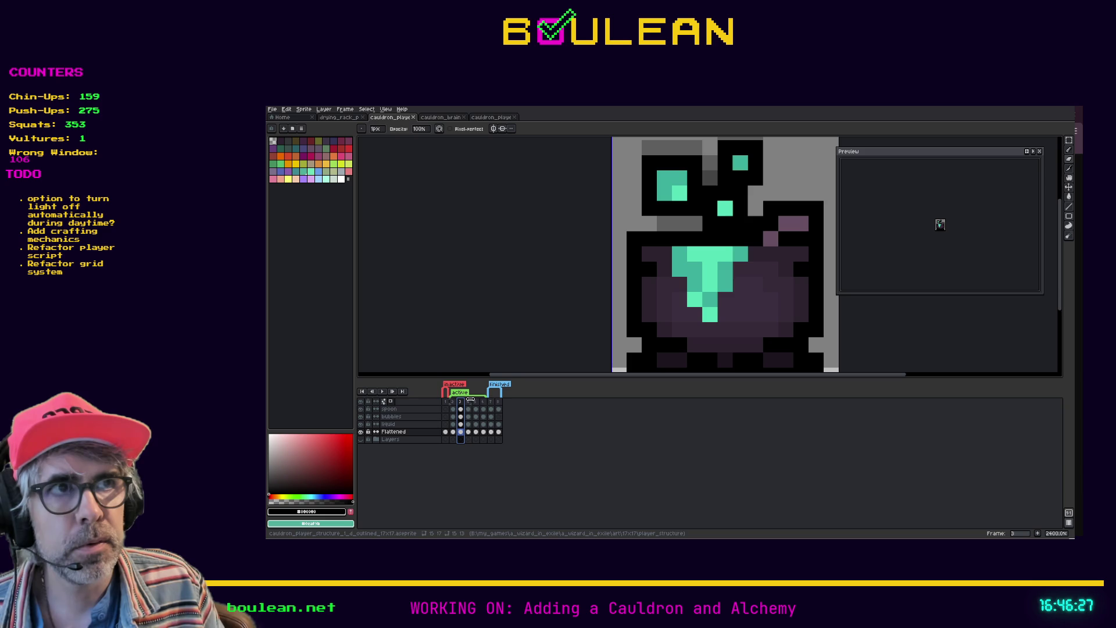
{"action": "left_click", "coordinate": [468, 401]}
{"action": "left_click", "coordinate": [476, 403]}
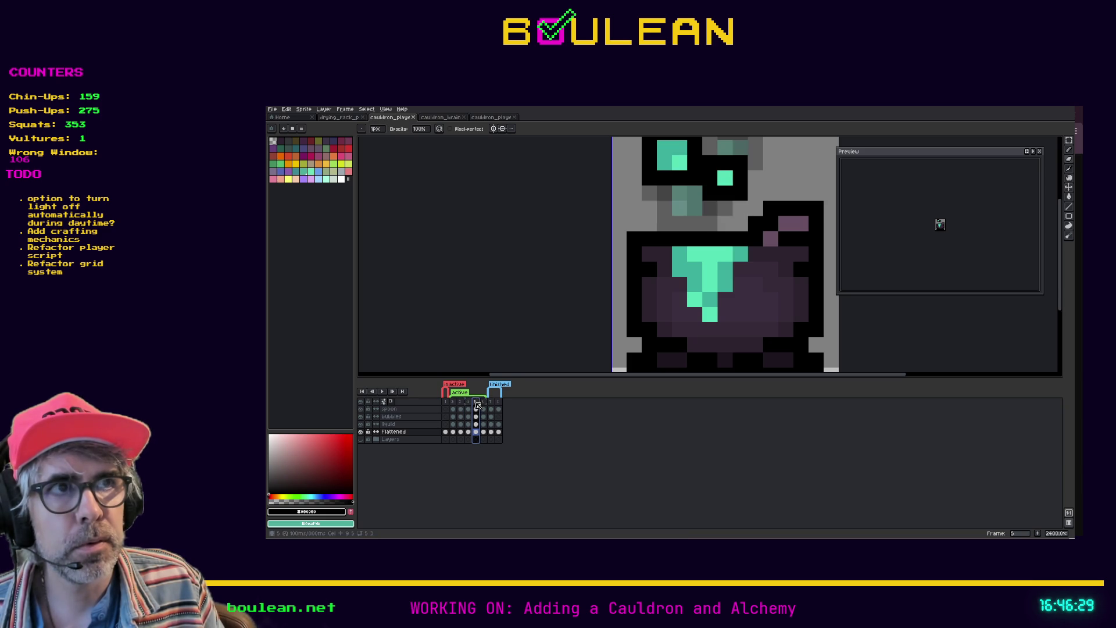
{"action": "left_click", "coordinate": [452, 402]}
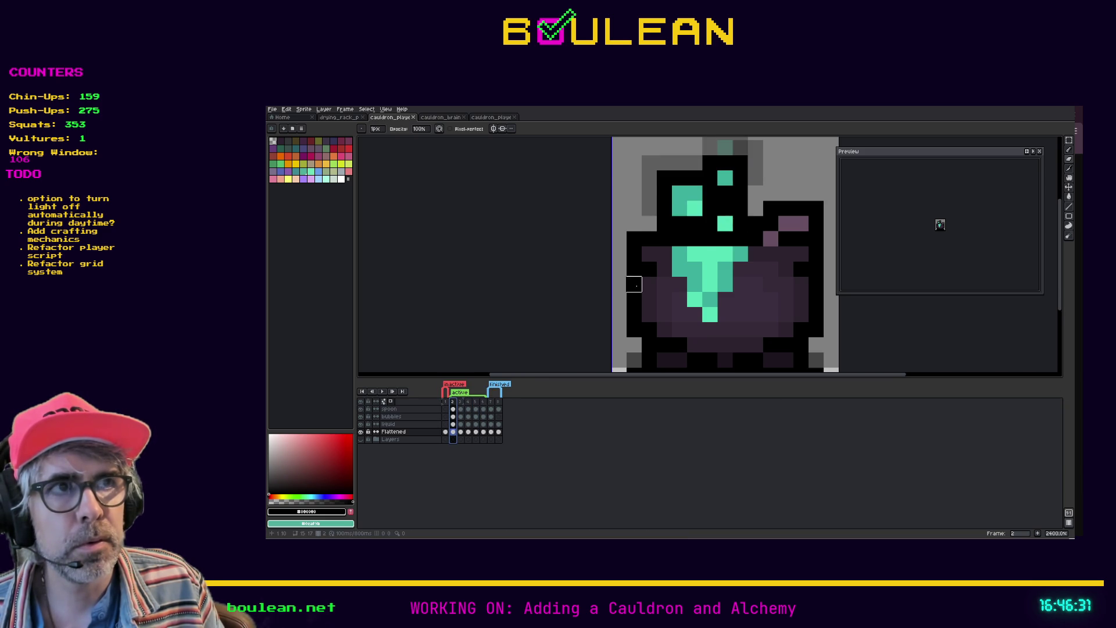
{"action": "scroll", "coordinate": [634, 284], "scroll_direction": "down", "scroll_amount": 1}
Step: Insert a new frame directly after frame 2 from the frame 2 header's actions
{"action": "left_click_drag", "start_coordinate": [464, 405], "coordinate": [487, 405]}
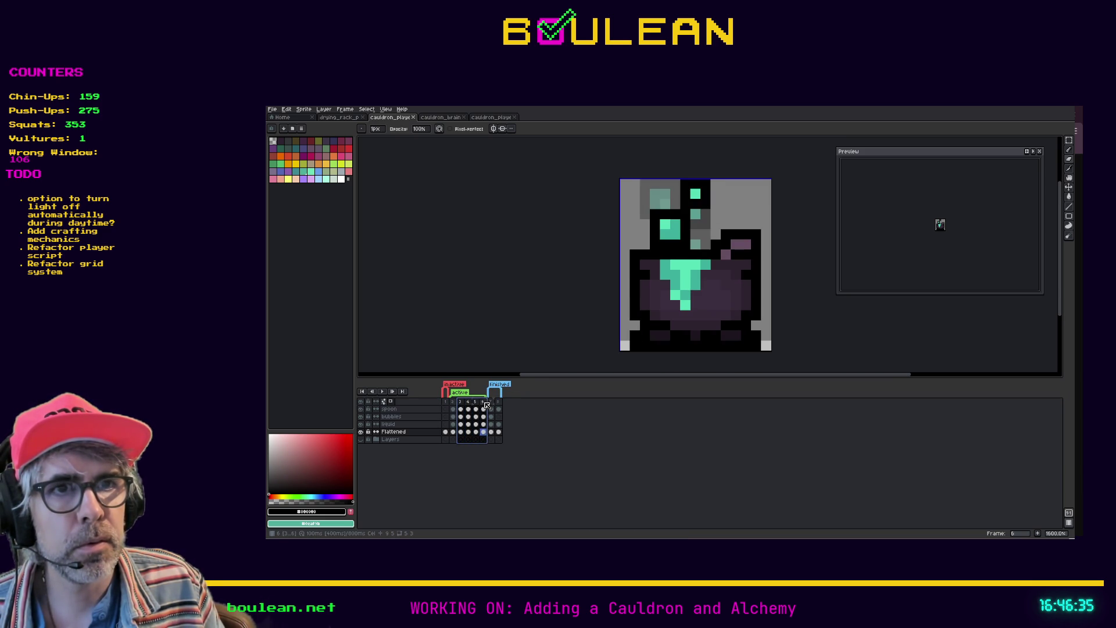
{"action": "right_click", "coordinate": [487, 405]}
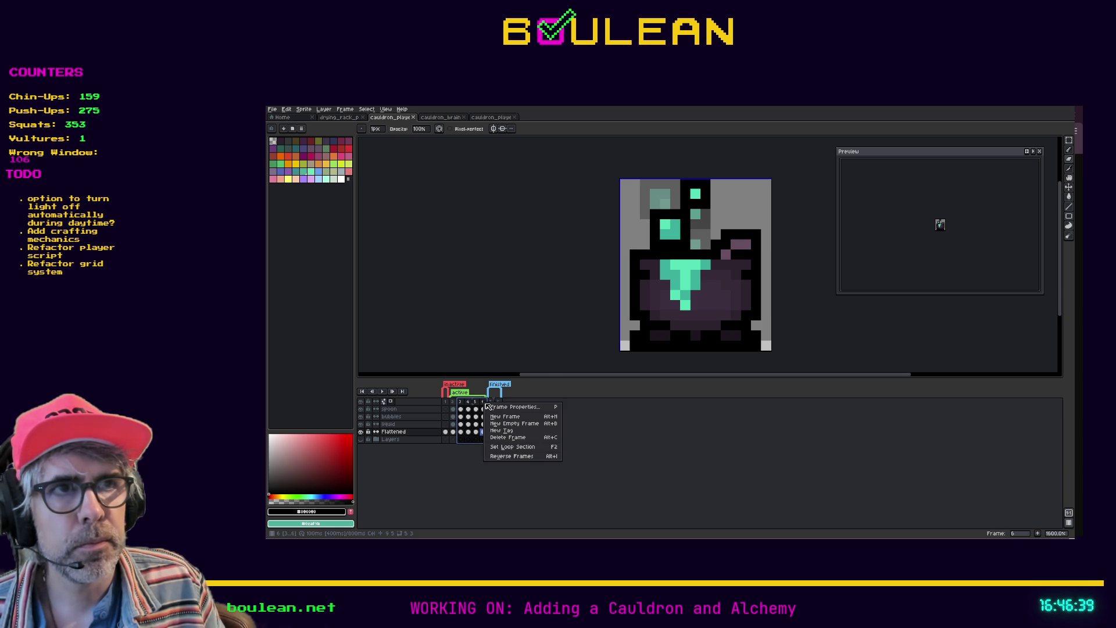
{"action": "key", "text": "Escape"}
{"action": "left_click", "coordinate": [456, 402]}
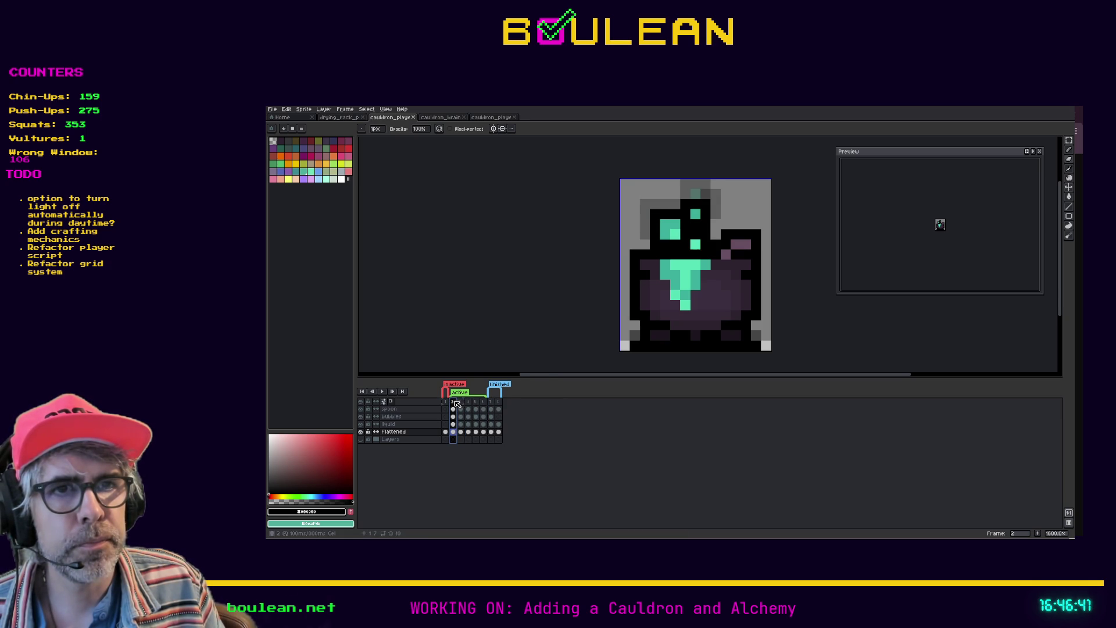
{"action": "right_click", "coordinate": [458, 402]}
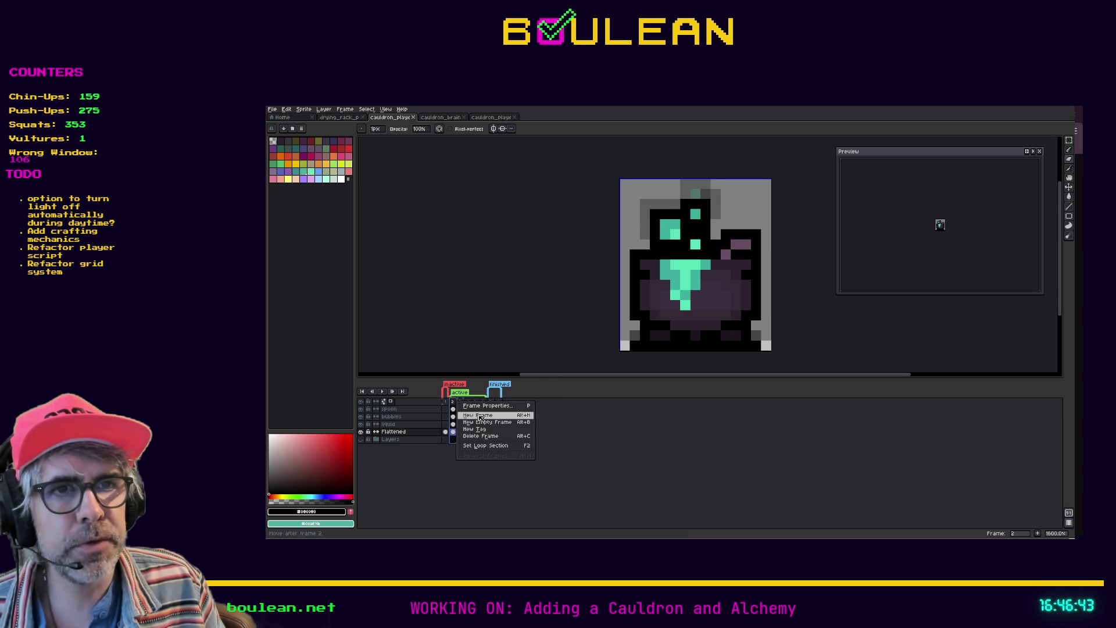
{"action": "left_click", "coordinate": [481, 418]}
{"action": "scroll", "coordinate": [654, 237], "scroll_direction": "up", "scroll_amount": 3}
{"action": "scroll", "coordinate": [654, 236], "scroll_direction": "down", "scroll_amount": 2}
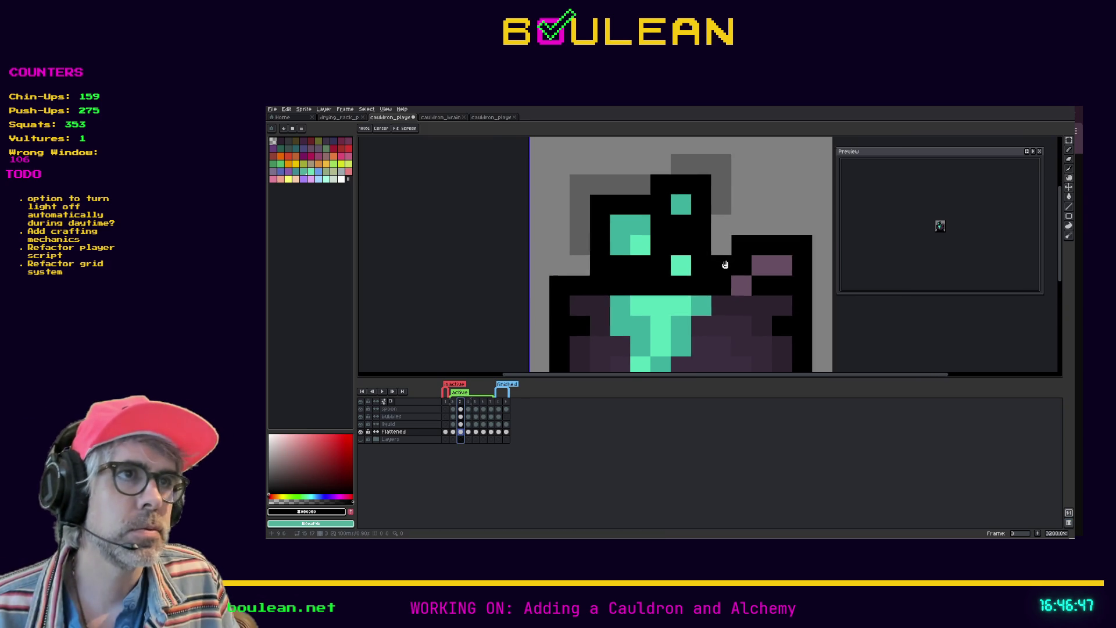
Step: On the bubbles layer, select a block of splash pixels above the cauldron, then deselect
{"action": "key", "text": "m"}
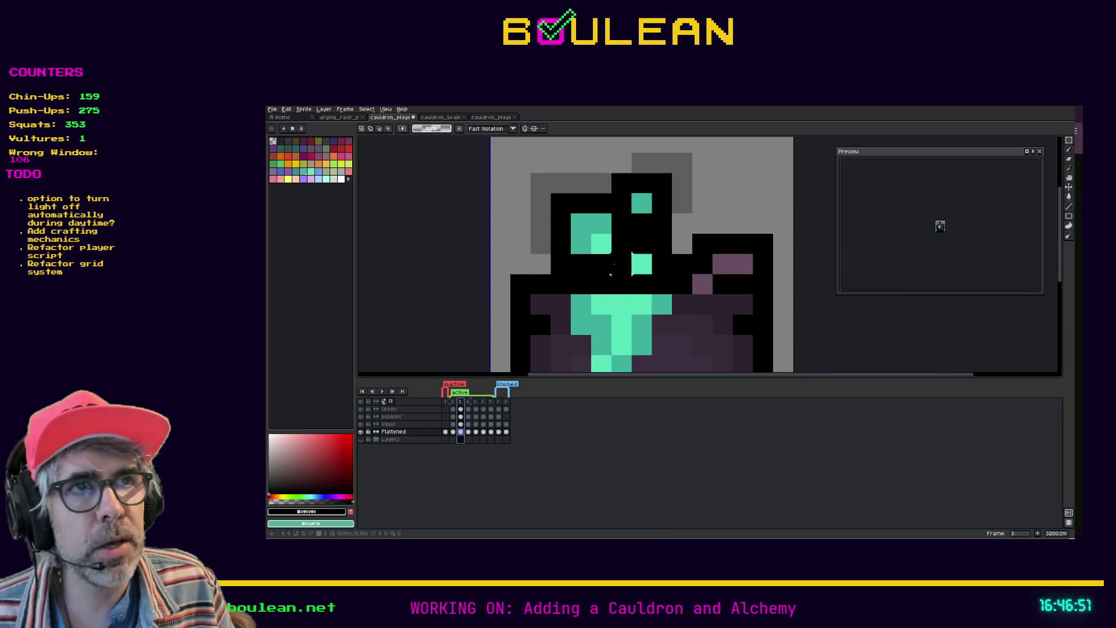
{"action": "mouse_move", "coordinate": [632, 273]}
{"action": "left_mouse_down"}
{"action": "mouse_move", "coordinate": [550, 214]}
{"action": "mouse_move", "coordinate": [581, 256]}
{"action": "mouse_move", "coordinate": [581, 239]}
{"action": "left_mouse_up"}
{"action": "left_click", "coordinate": [391, 416]}
{"action": "mouse_move", "coordinate": [611, 273]}
{"action": "left_mouse_down"}
{"action": "mouse_move", "coordinate": [632, 254]}
{"action": "mouse_move", "coordinate": [550, 212]}
{"action": "mouse_move", "coordinate": [587, 260]}
{"action": "mouse_move", "coordinate": [588, 241]}
{"action": "left_mouse_up"}
{"action": "key", "text": "b"}
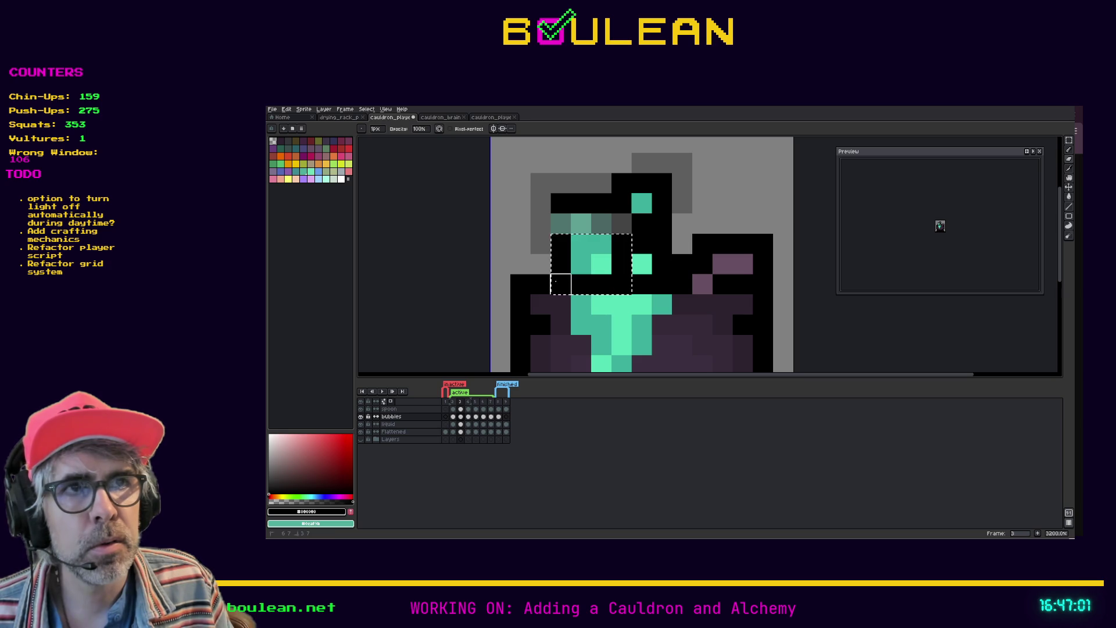
{"action": "key", "text": "ctrl+d"}
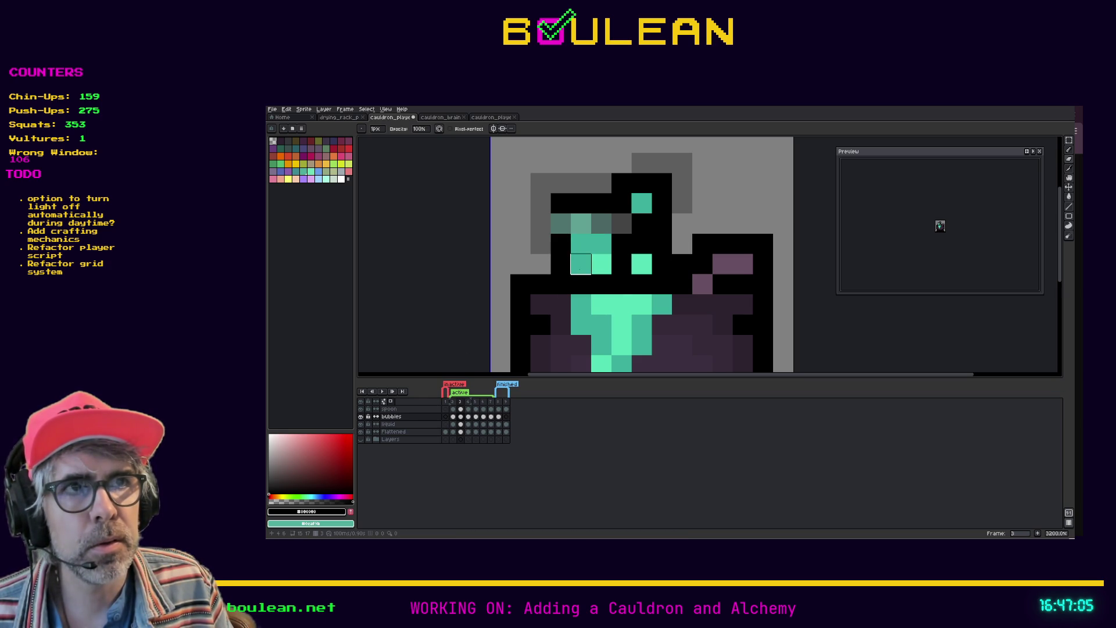
Step: Select splash pixel blocks and lower them one pixel into the cauldron
{"action": "key", "text": "m"}
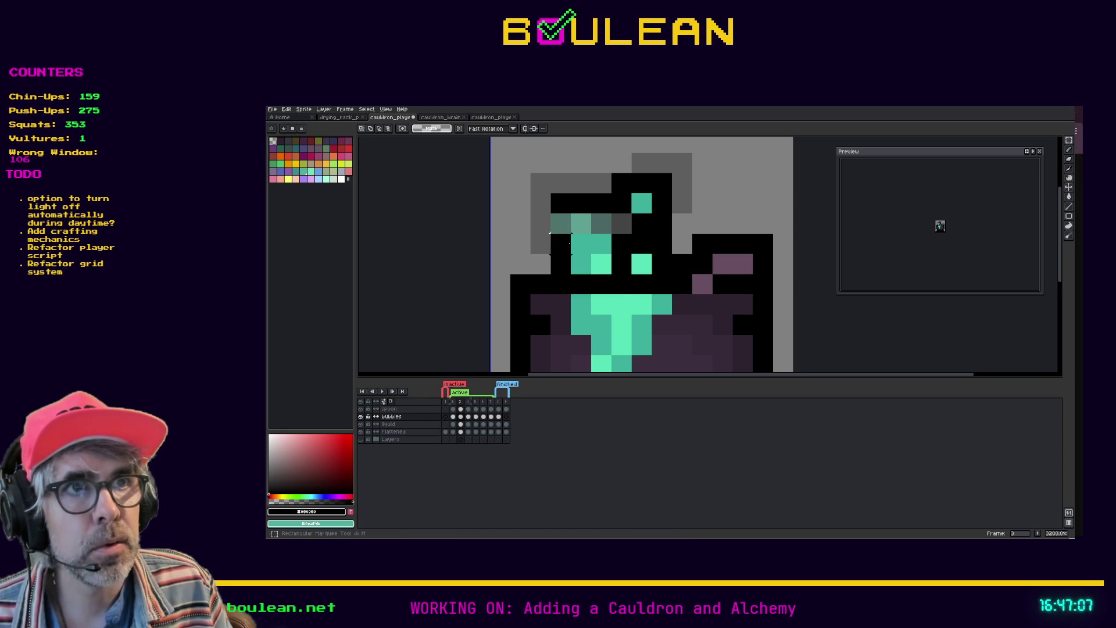
{"action": "left_click_drag", "start_coordinate": [560, 223], "coordinate": [613, 291]}
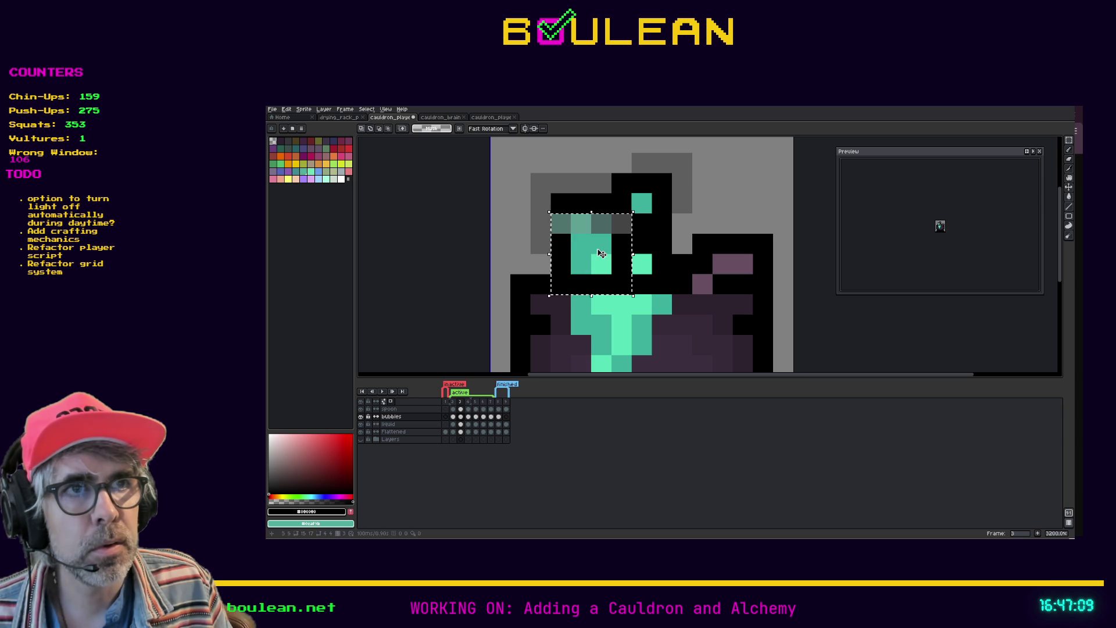
{"action": "left_click_drag", "start_coordinate": [599, 250], "coordinate": [607, 266]}
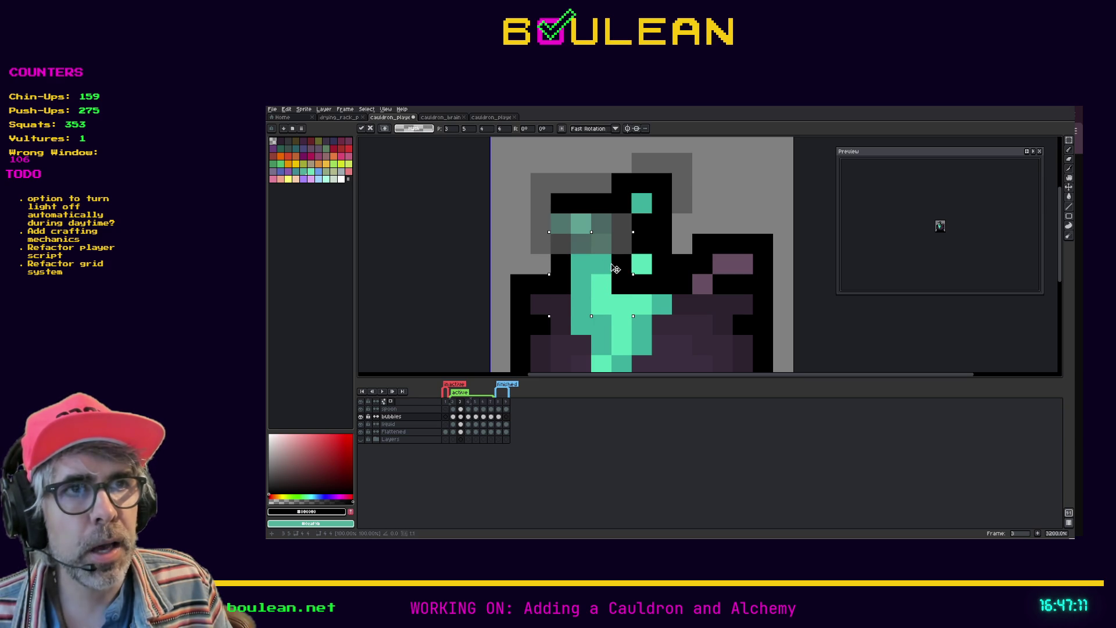
{"action": "left_click_drag", "start_coordinate": [605, 253], "coordinate": [602, 248]}
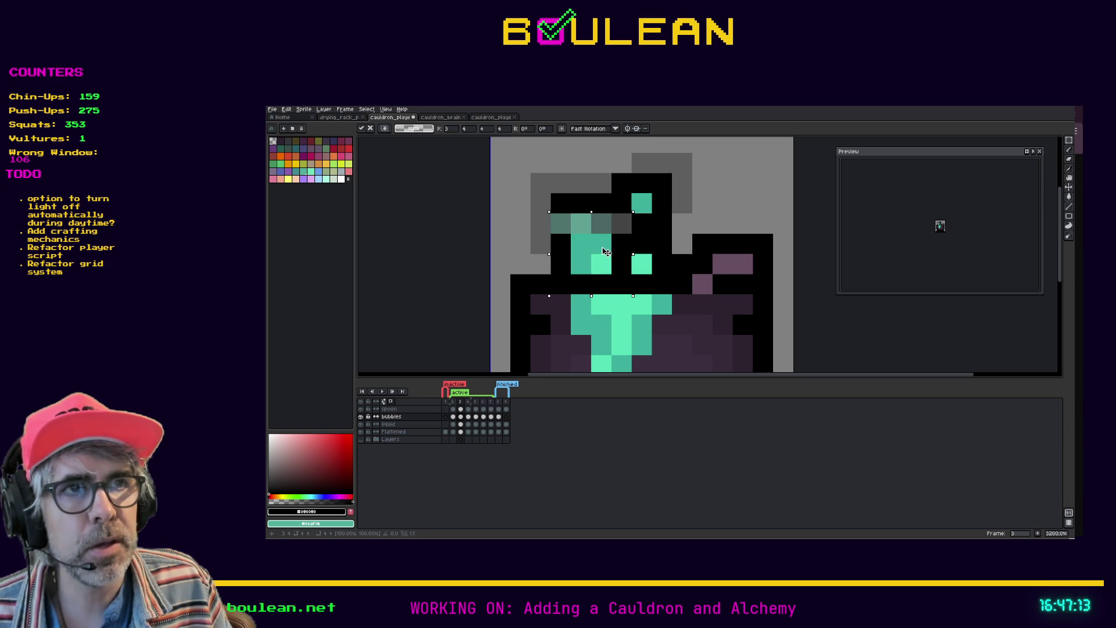
{"action": "left_click", "coordinate": [673, 273]}
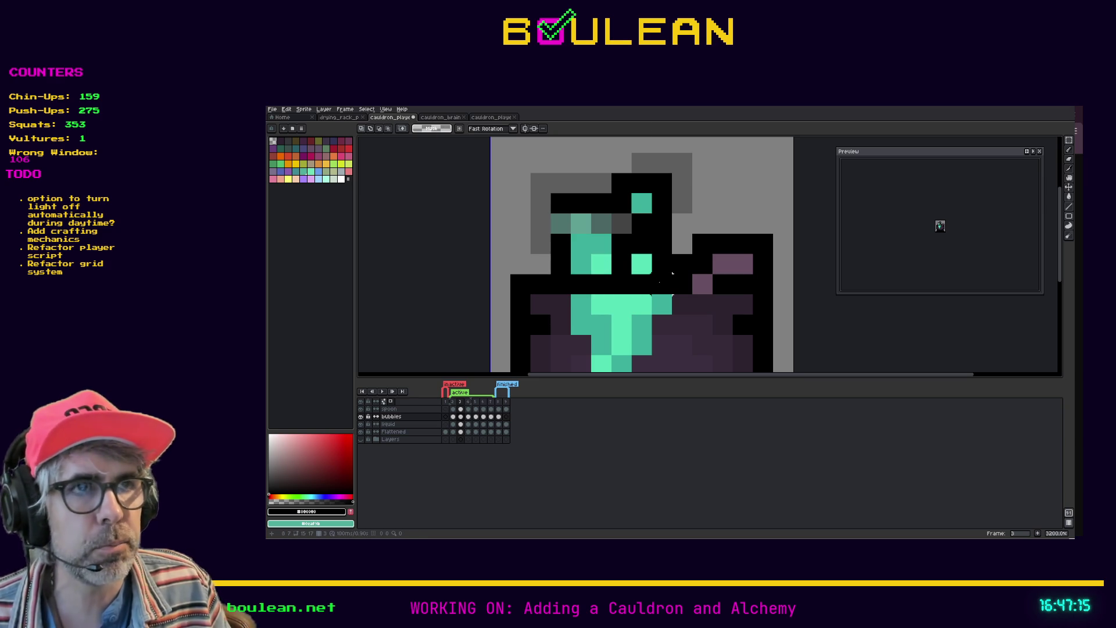
{"action": "mouse_move", "coordinate": [672, 273]}
{"action": "left_mouse_down"}
{"action": "mouse_move", "coordinate": [633, 255]}
{"action": "mouse_move", "coordinate": [642, 280]}
{"action": "left_mouse_up"}
{"action": "key", "text": "Return"}
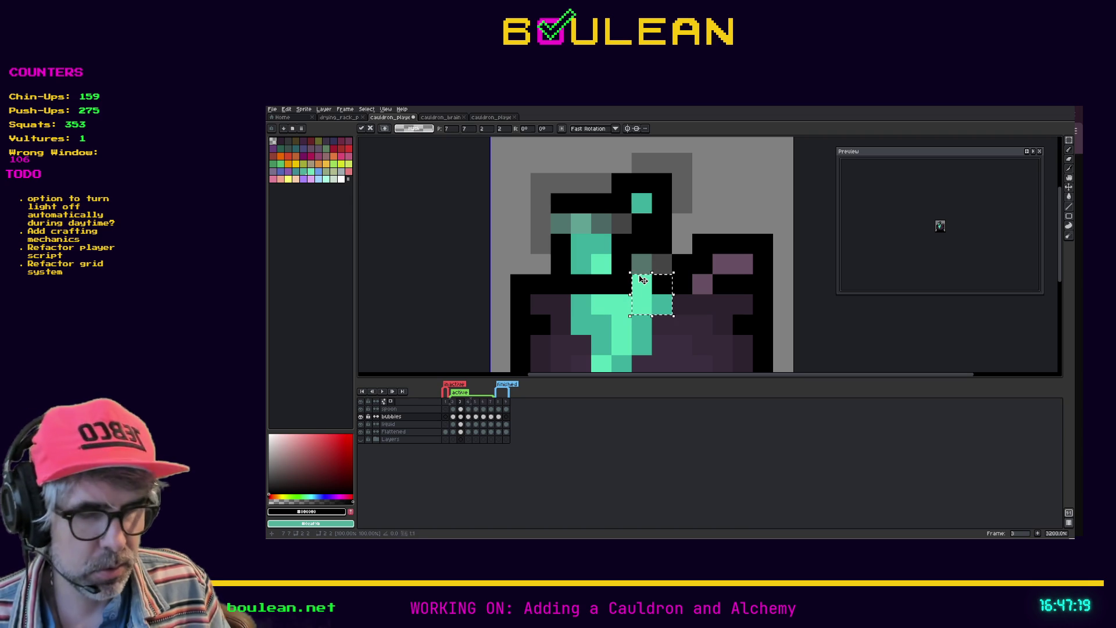
Step: Recolour two liquid pixels in a lighter teal
{"action": "key", "text": "i"}
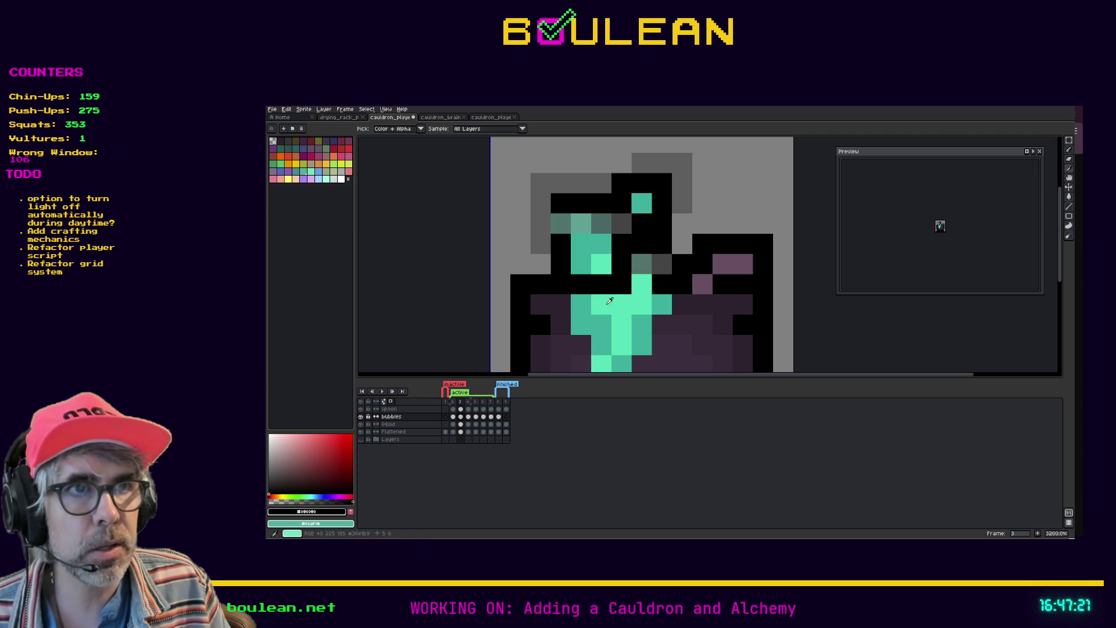
{"action": "left_click", "coordinate": [598, 304]}
{"action": "key", "text": "b"}
{"action": "left_click", "coordinate": [587, 324]}
{"action": "key", "text": "ctrl+z"}
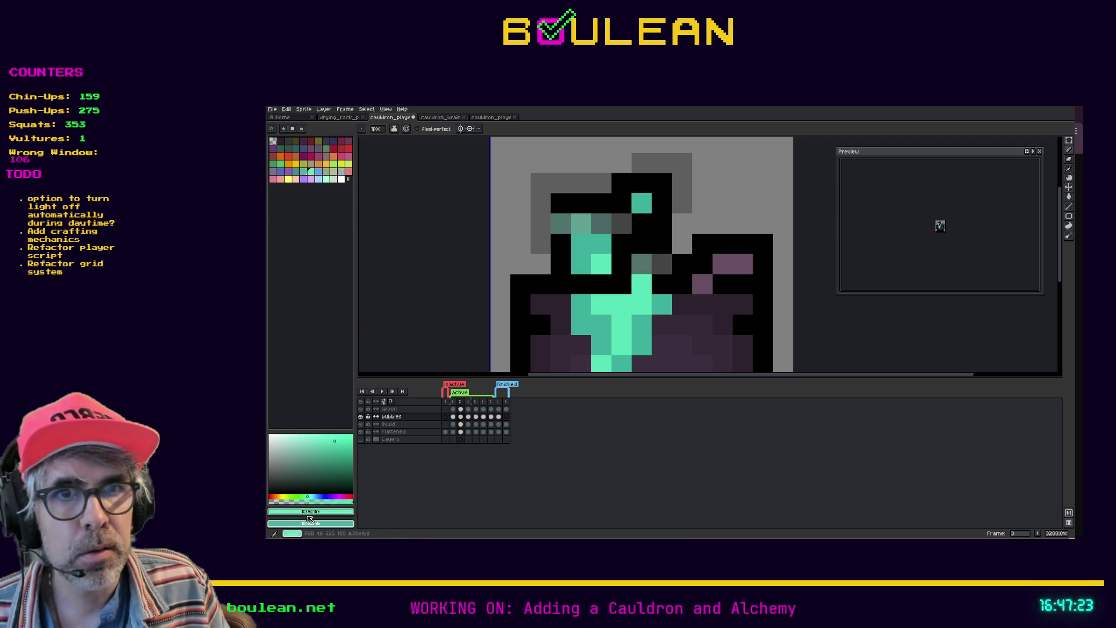
{"action": "left_click", "coordinate": [319, 439]}
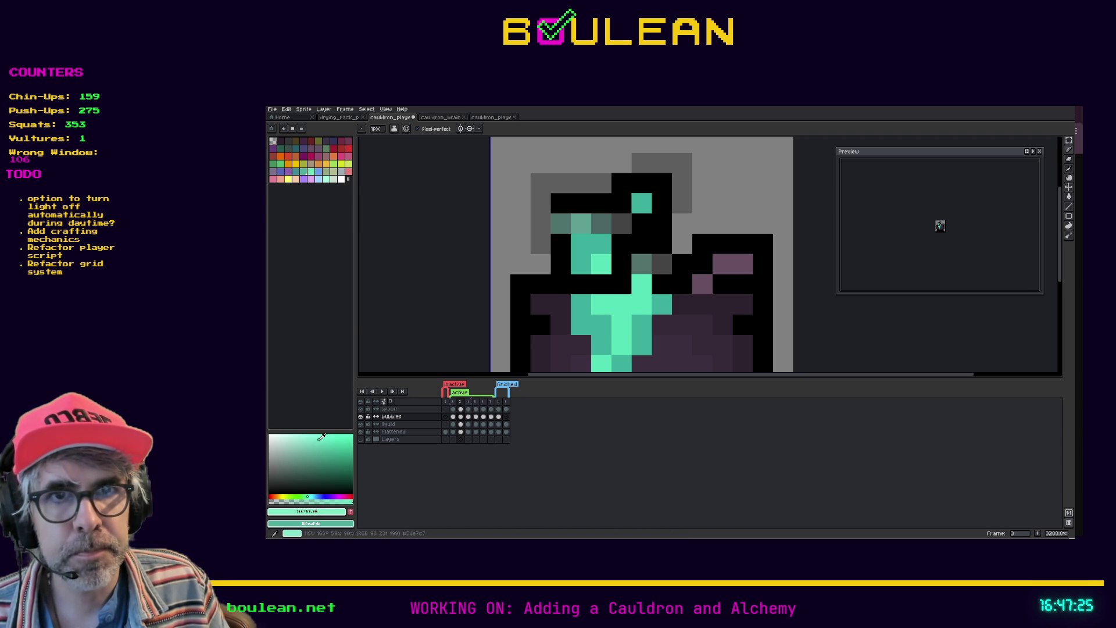
{"action": "left_click", "coordinate": [661, 297]}
{"action": "left_click", "coordinate": [641, 284]}
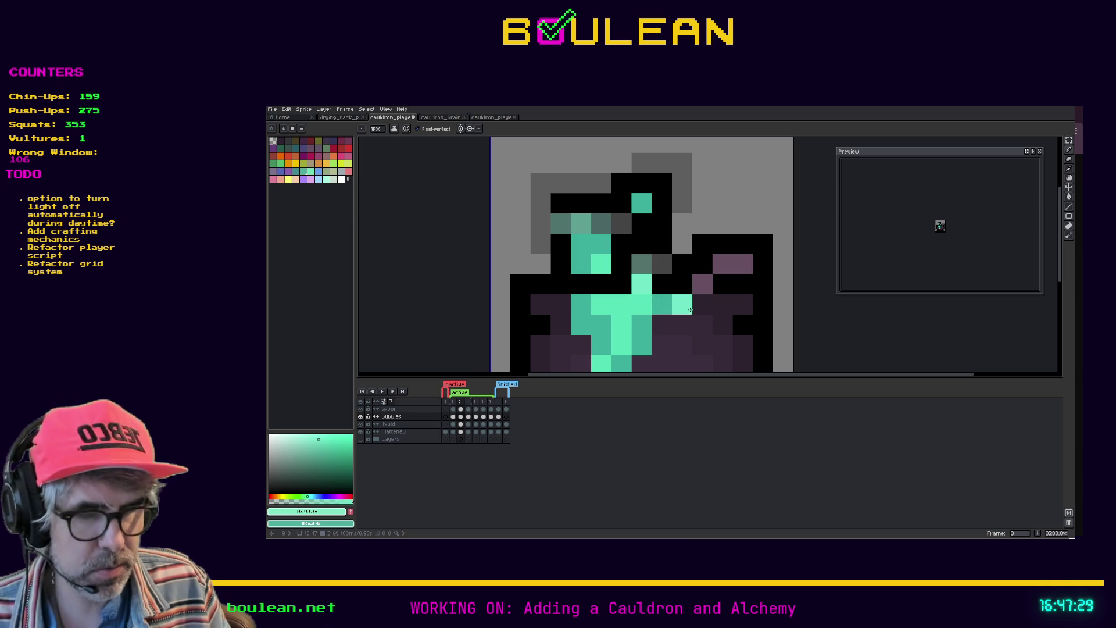
Step: Paint black over the leftover splash pixels above the rim and turn off onion skinning
{"action": "left_click", "coordinate": [662, 285], "text": "alt"}
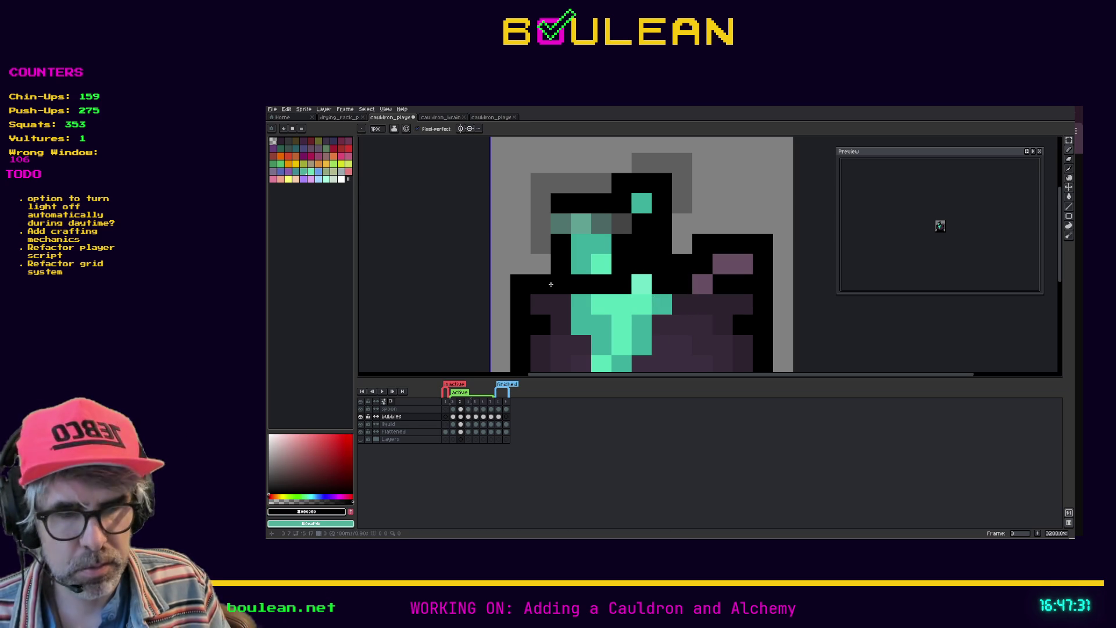
{"action": "mouse_move", "coordinate": [581, 284]}
{"action": "left_mouse_down"}
{"action": "mouse_move", "coordinate": [601, 263]}
{"action": "mouse_move", "coordinate": [582, 244]}
{"action": "mouse_move", "coordinate": [661, 223]}
{"action": "mouse_move", "coordinate": [599, 204]}
{"action": "mouse_move", "coordinate": [659, 177]}
{"action": "mouse_move", "coordinate": [640, 223]}
{"action": "left_mouse_up"}
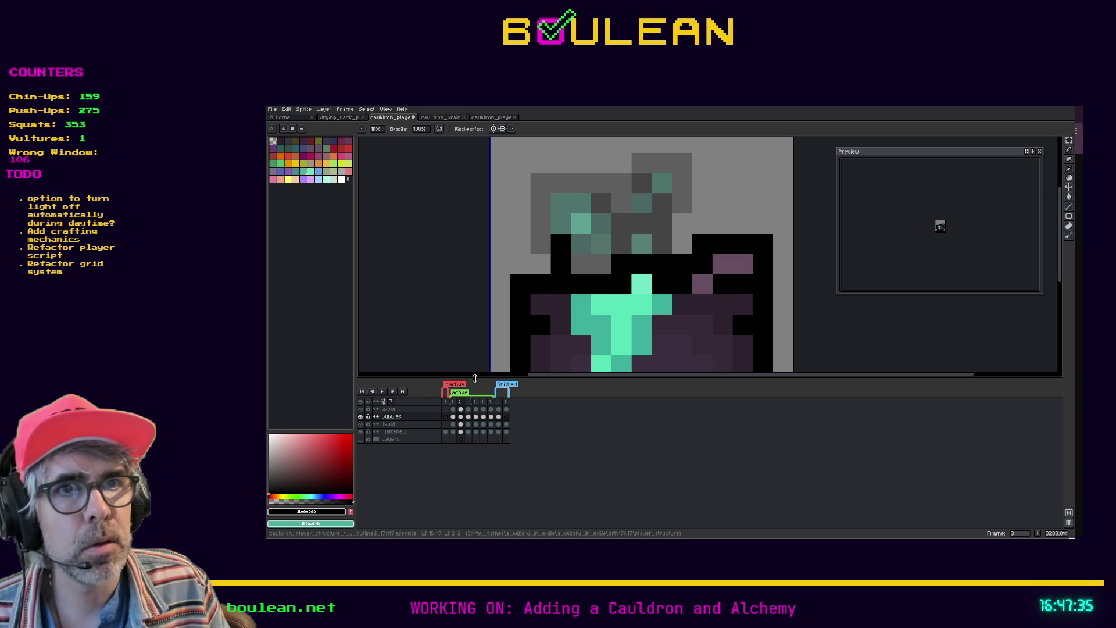
{"action": "left_click", "coordinate": [391, 401]}
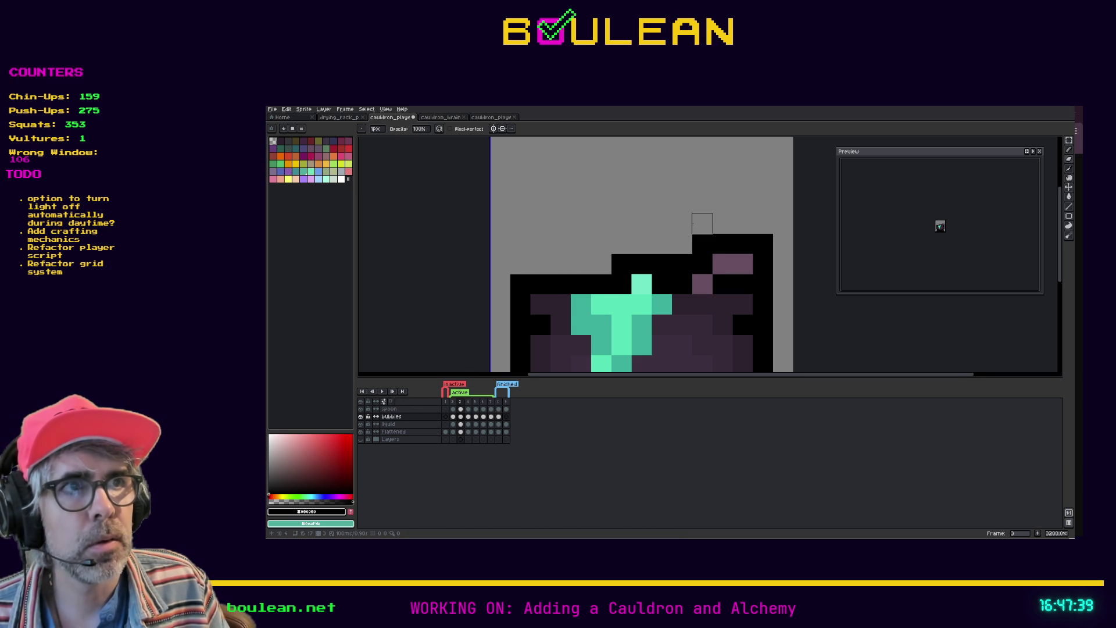
{"action": "scroll", "coordinate": [697, 221], "scroll_direction": "down", "scroll_amount": 3}
{"action": "scroll", "coordinate": [698, 223], "scroll_direction": "up", "scroll_amount": 1}
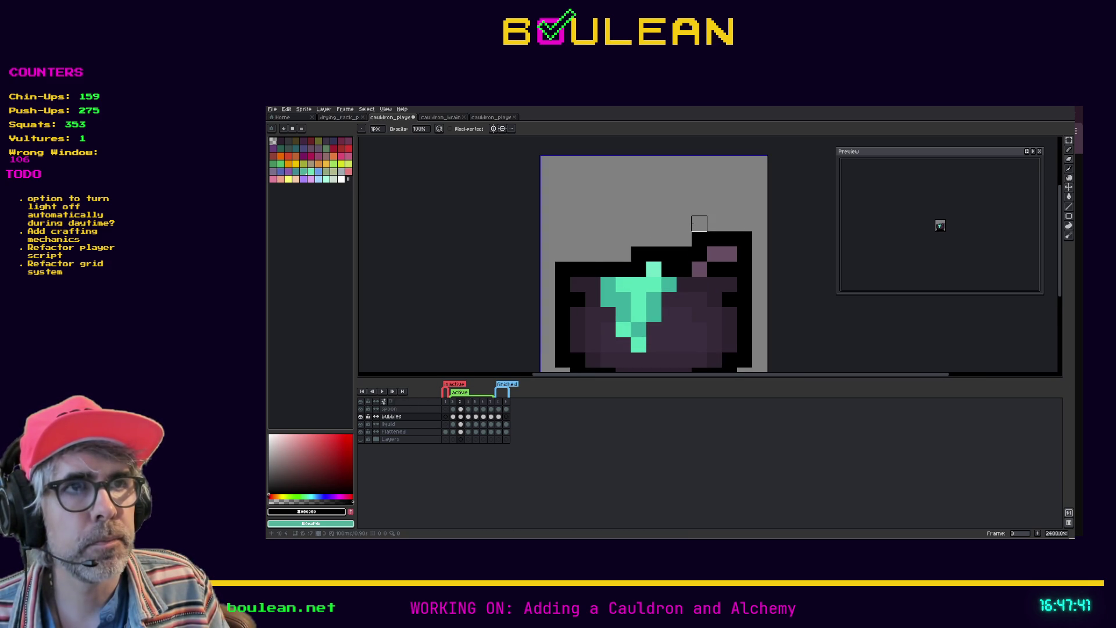
Step: Paint two white bubble pixels at the liquid's top near the rim
{"action": "left_click_drag", "start_coordinate": [317, 452], "coordinate": [269, 435]}
{"action": "left_click", "coordinate": [653, 268]}
{"action": "left_click", "coordinate": [608, 268]}
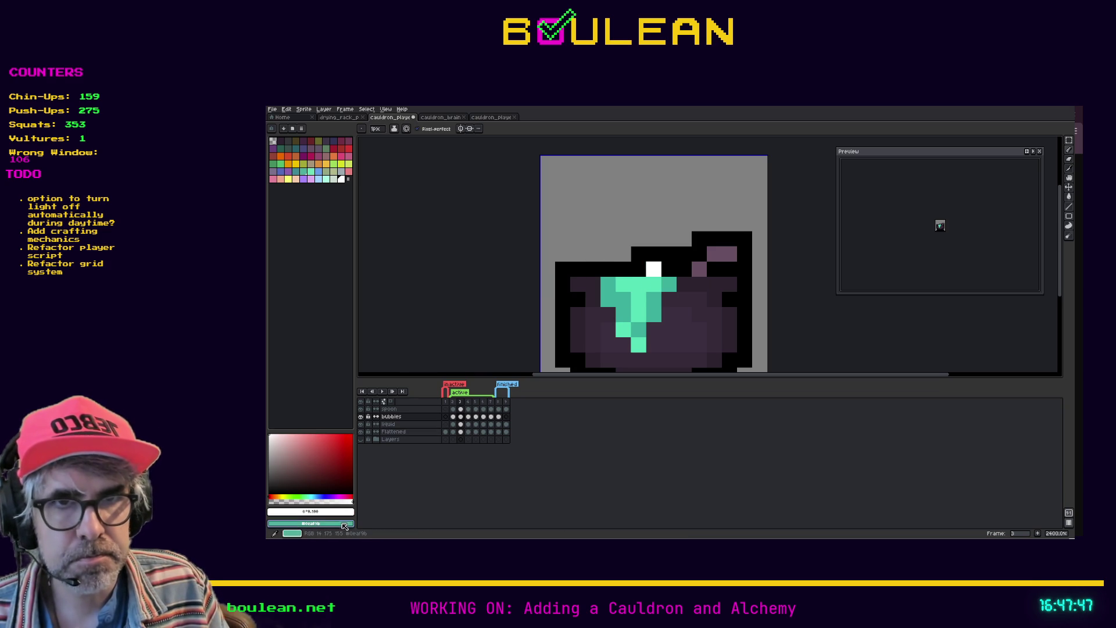
Step: Sample the teal liquid colour, then paint a black row across the cauldron's top rim
{"action": "key", "text": "i"}
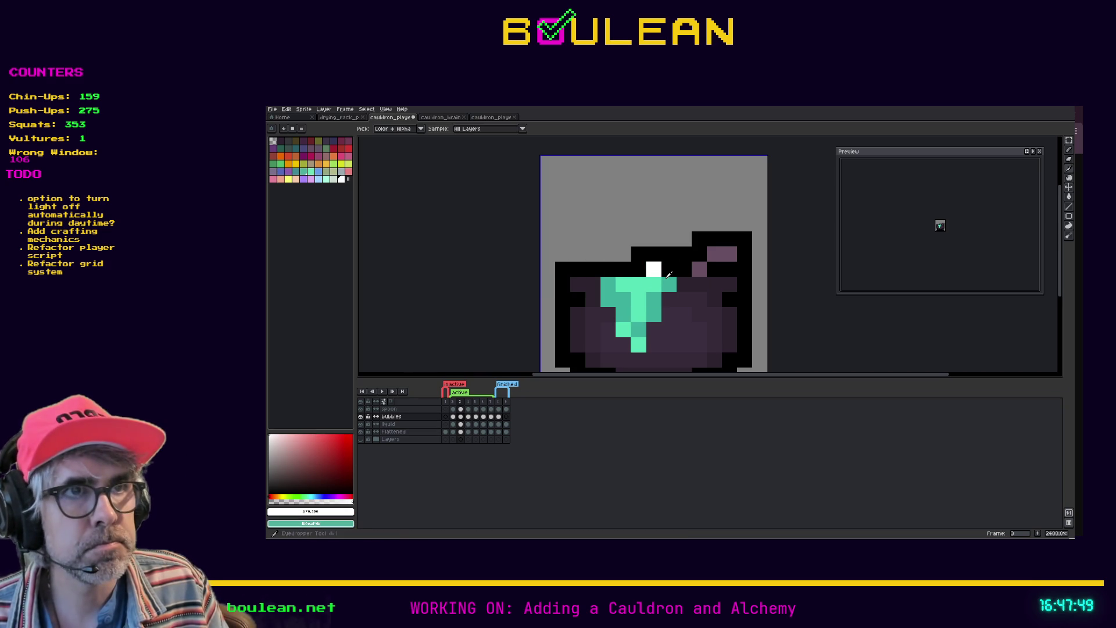
{"action": "left_click", "coordinate": [666, 277]}
{"action": "key", "text": "b"}
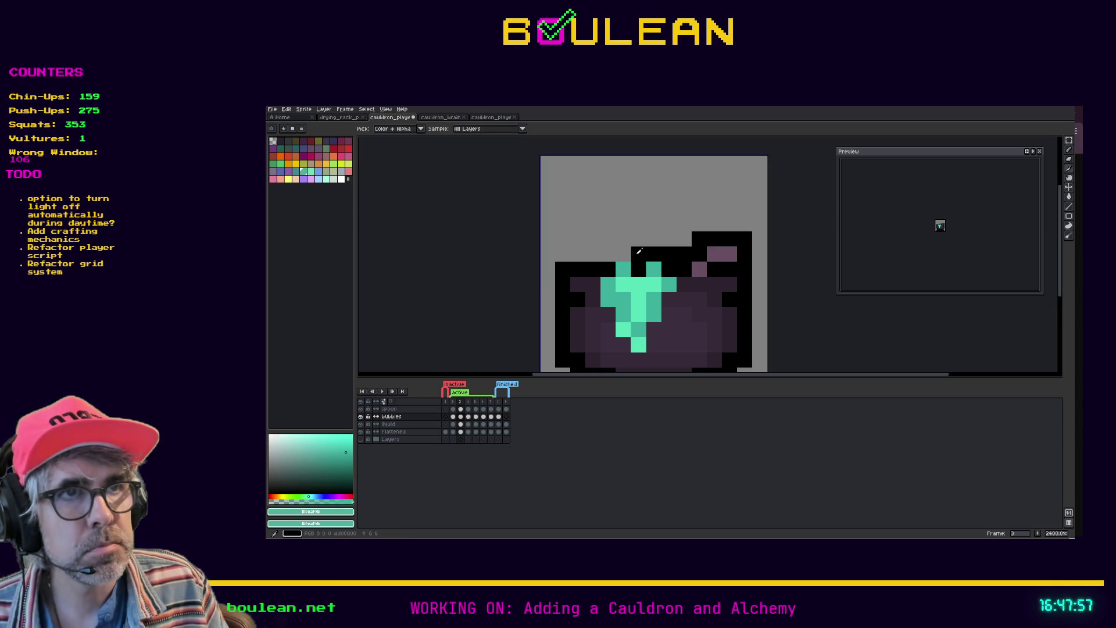
{"action": "left_click", "coordinate": [639, 254], "text": "alt"}
{"action": "left_click_drag", "start_coordinate": [623, 254], "coordinate": [562, 253]}
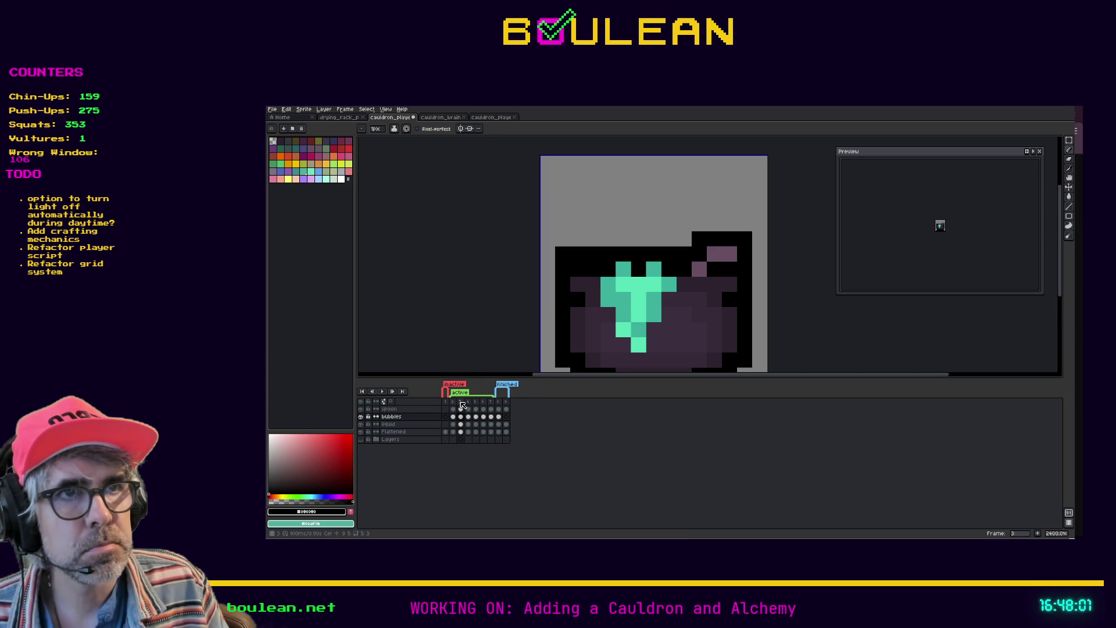
{"action": "right_click", "coordinate": [461, 404]}
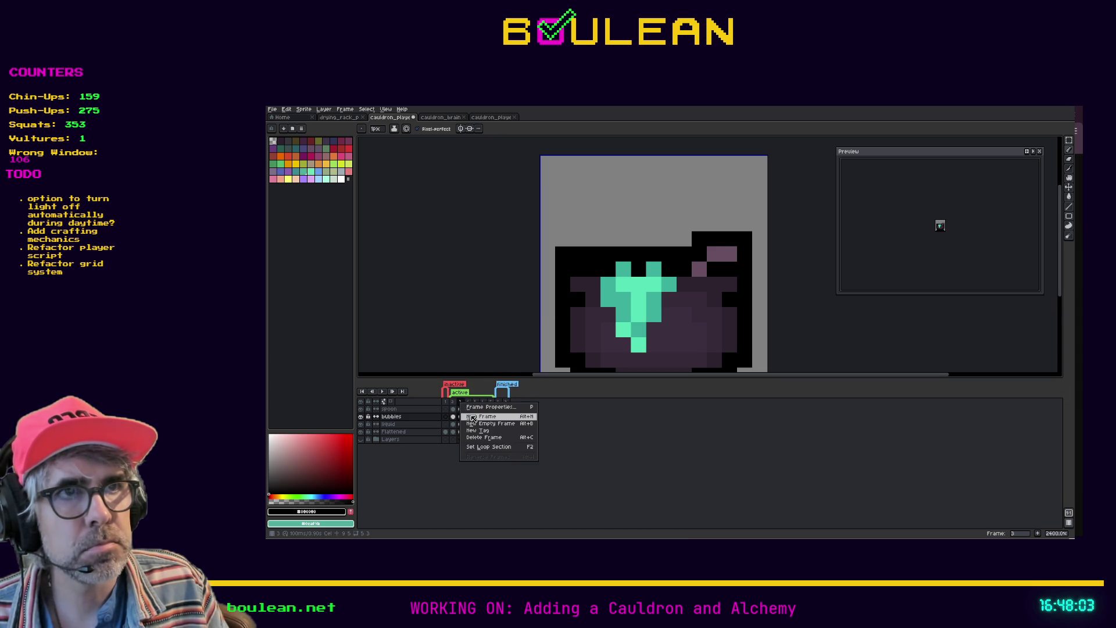
Step: Add frame 4 with one extra black cauldron pixel, then add frame 5
{"action": "left_click", "coordinate": [473, 418]}
{"action": "left_click", "coordinate": [618, 284]}
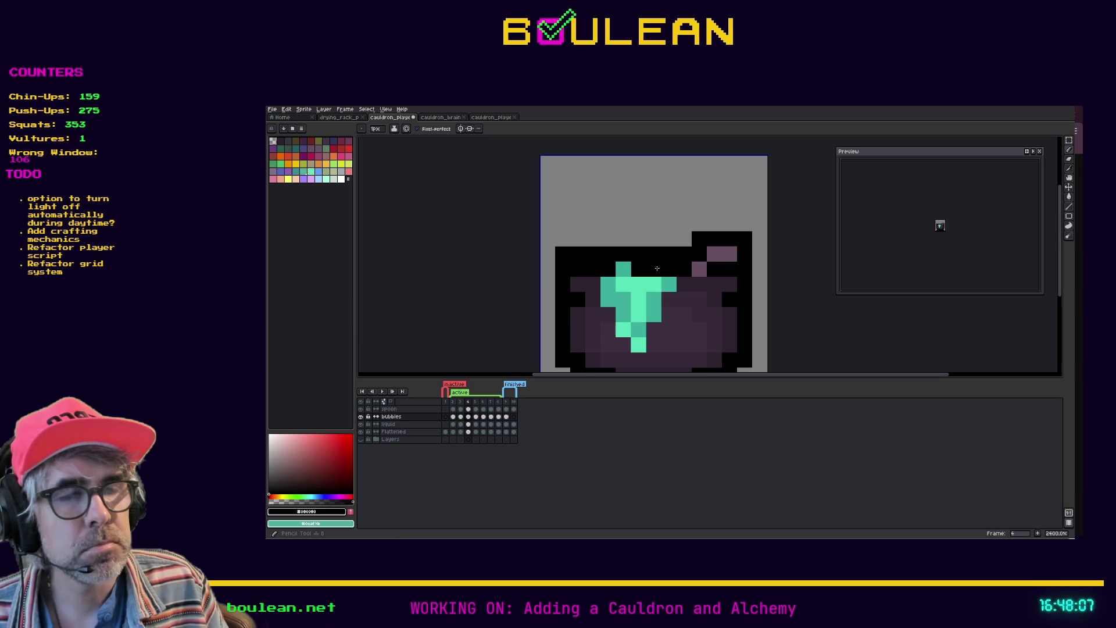
{"action": "right_click", "coordinate": [474, 403]}
{"action": "left_click", "coordinate": [475, 422]}
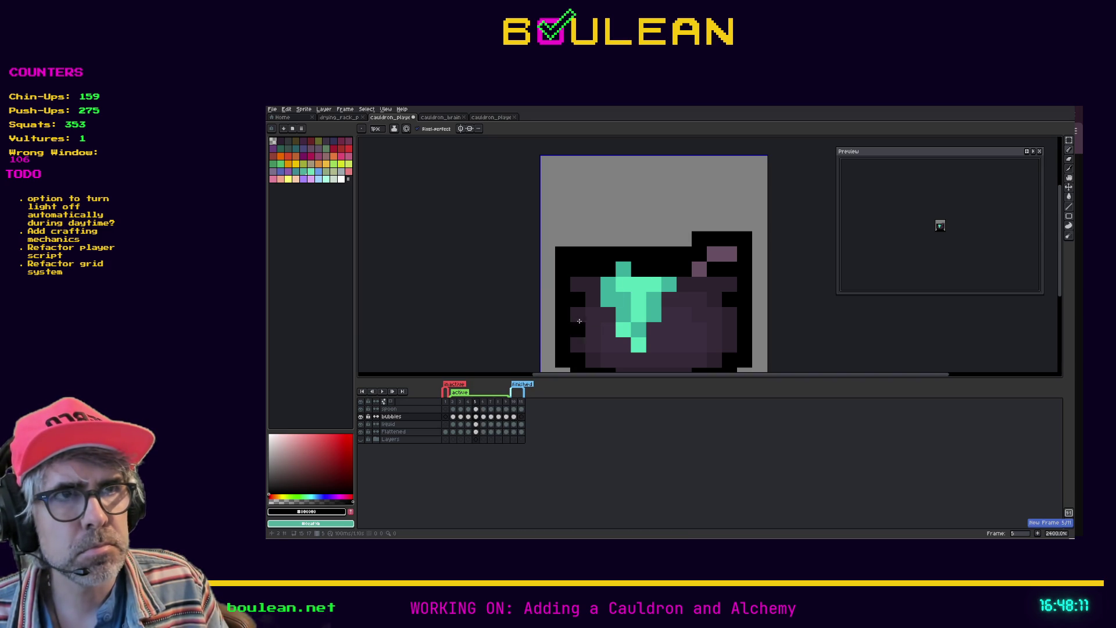
Step: On frame 5, blacken the top liquid pixel and paint teal points at the liquid's top
{"action": "left_click", "coordinate": [626, 269]}
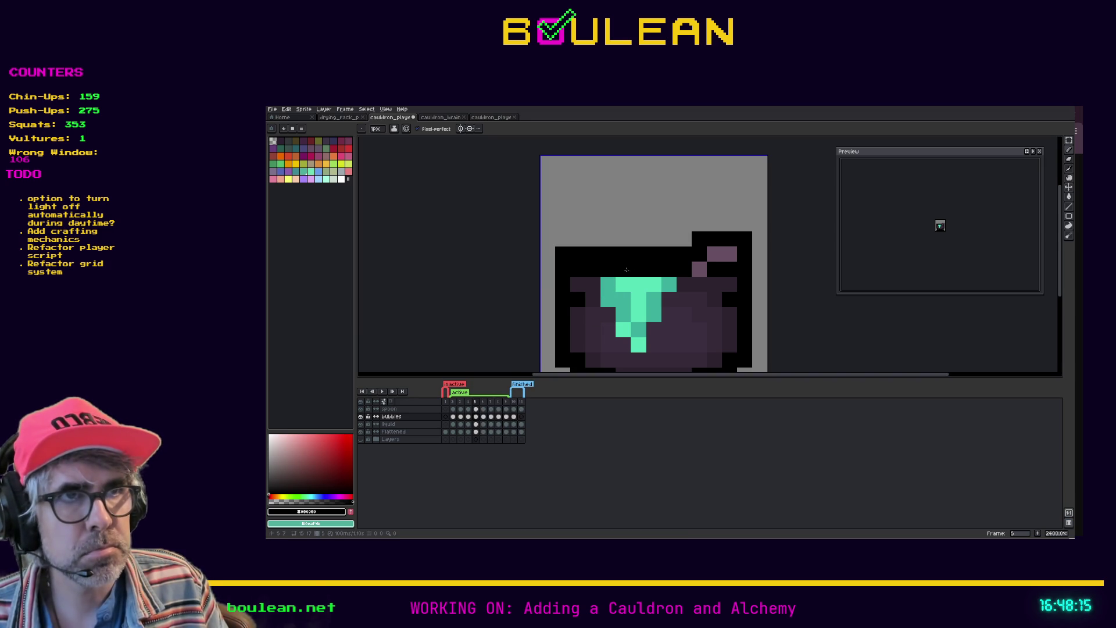
{"action": "left_click", "coordinate": [639, 284], "text": "alt"}
{"action": "left_click", "coordinate": [654, 268]}
{"action": "left_click", "coordinate": [612, 286], "text": "alt"}
{"action": "left_click", "coordinate": [612, 268]}
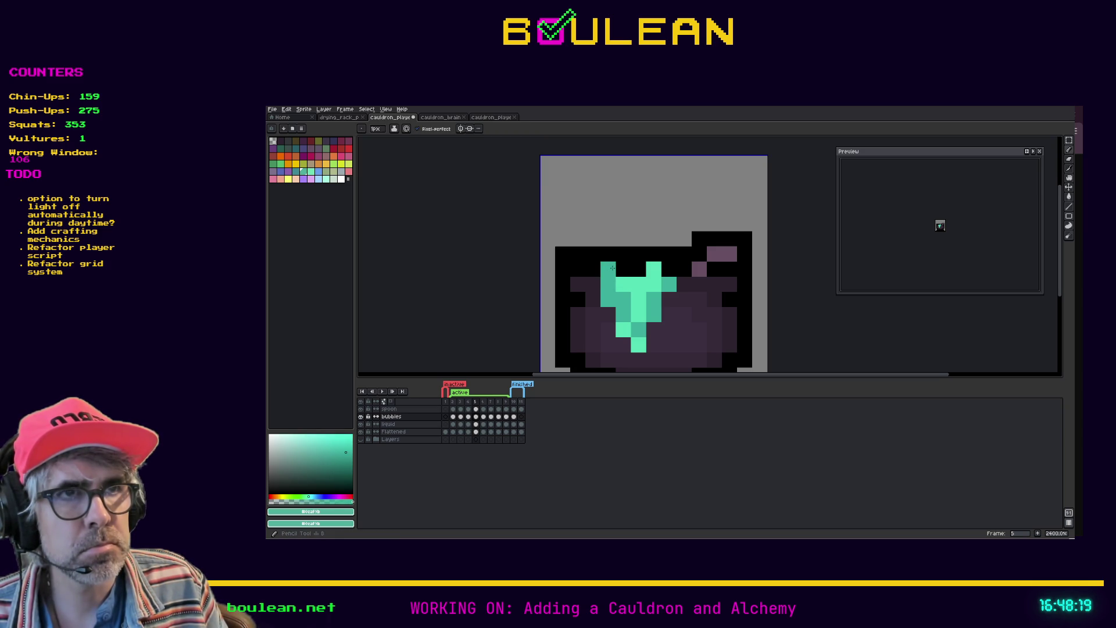
{"action": "left_click", "coordinate": [638, 291], "text": "alt"}
{"action": "left_click", "coordinate": [608, 268]}
{"action": "left_click", "coordinate": [616, 296], "text": "alt"}
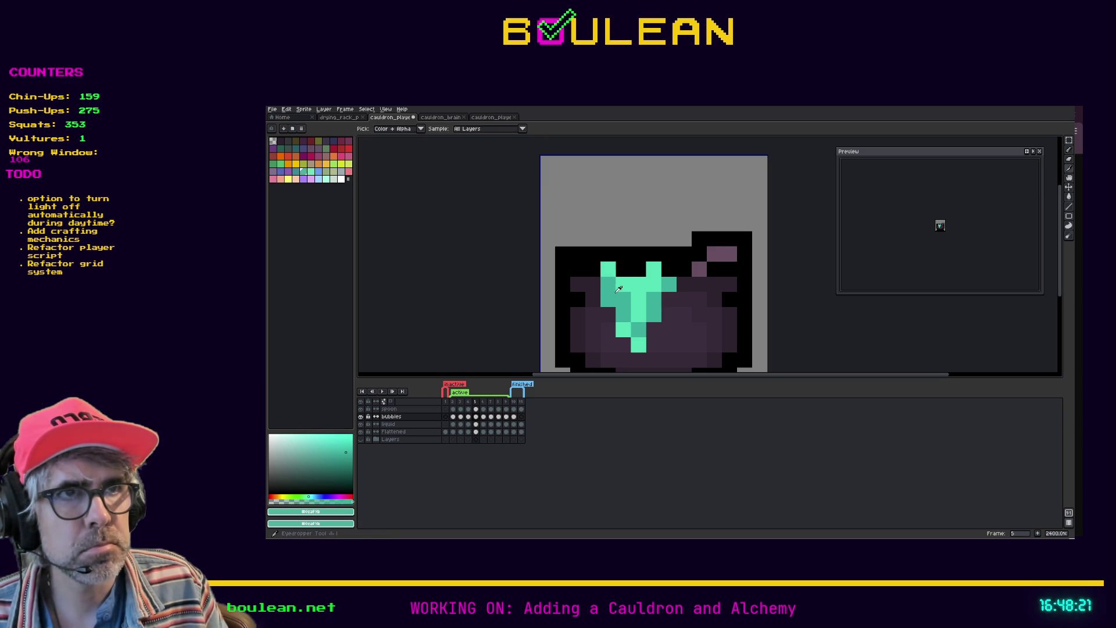
{"action": "right_click", "coordinate": [477, 404]}
Step: Add frame 6, blacken the stray teal pixel, and remove the splash's right spike with black rim pixels
{"action": "left_click", "coordinate": [493, 417]}
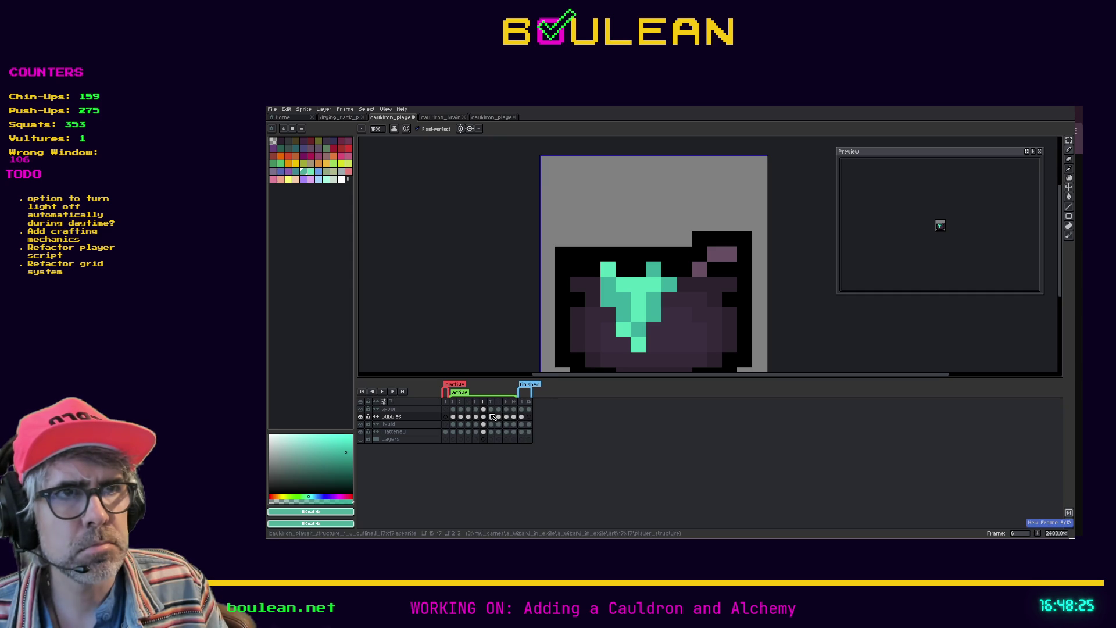
{"action": "left_click", "coordinate": [655, 281], "text": "alt"}
{"action": "left_click", "coordinate": [666, 268], "text": "alt"}
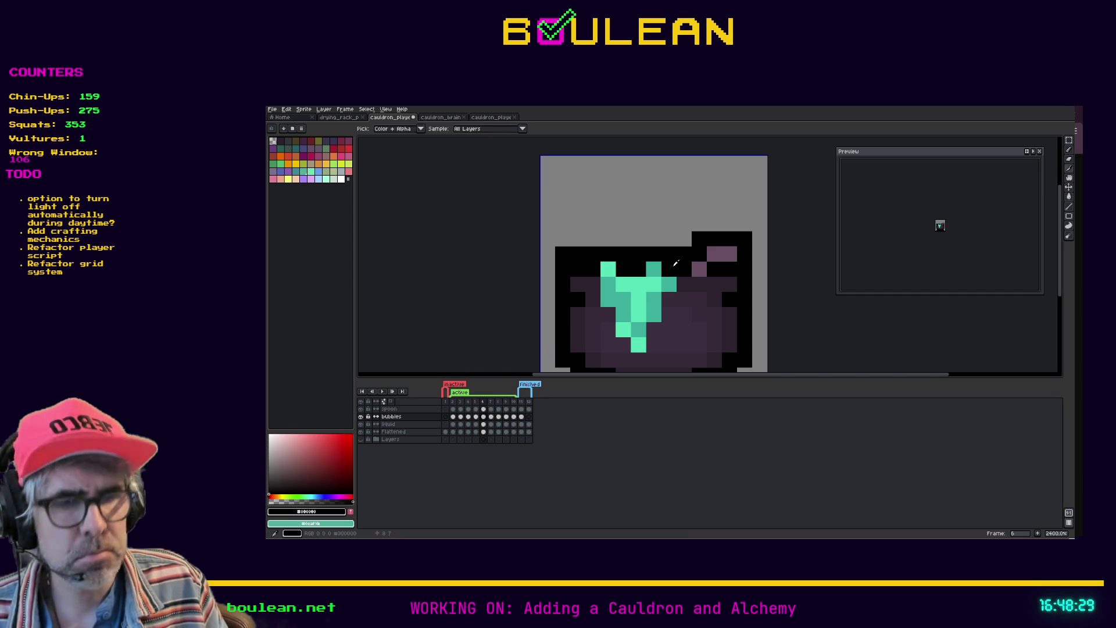
{"action": "left_click", "coordinate": [655, 268]}
{"action": "key", "text": "e"}
{"action": "left_click", "coordinate": [653, 254]}
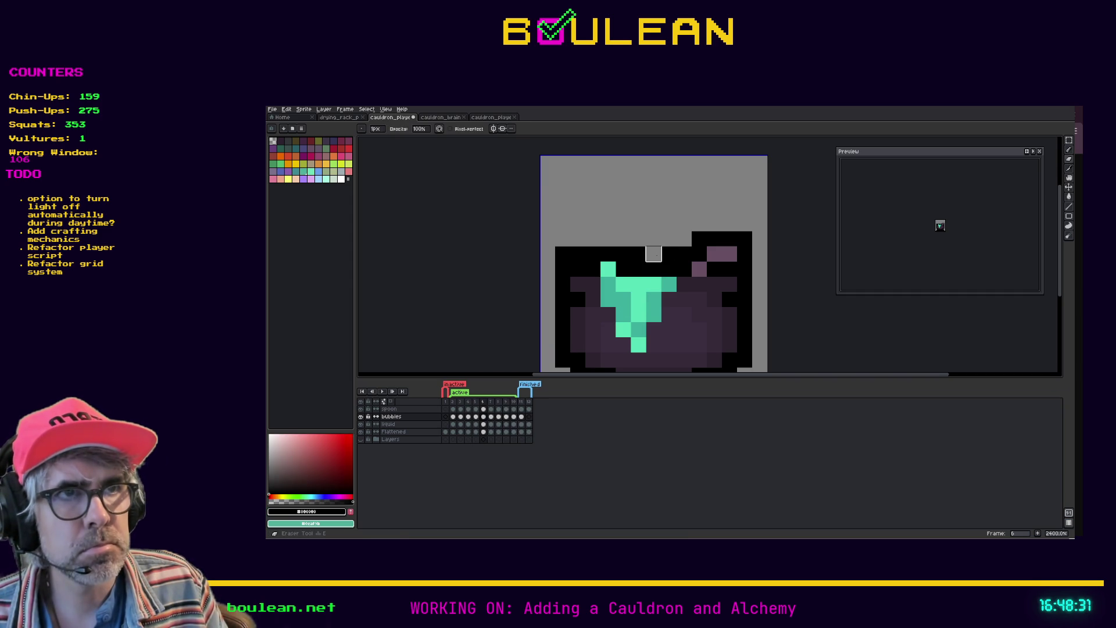
{"action": "left_click", "coordinate": [638, 254]}
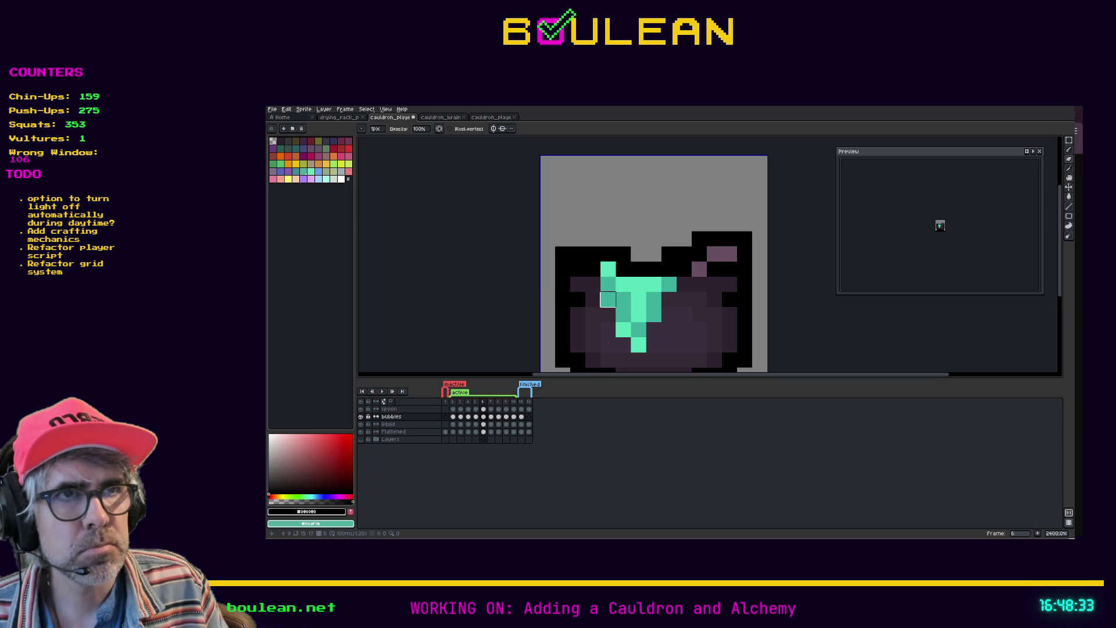
{"action": "key", "text": "b"}
{"action": "left_click", "coordinate": [638, 254]}
{"action": "left_click", "coordinate": [653, 254]}
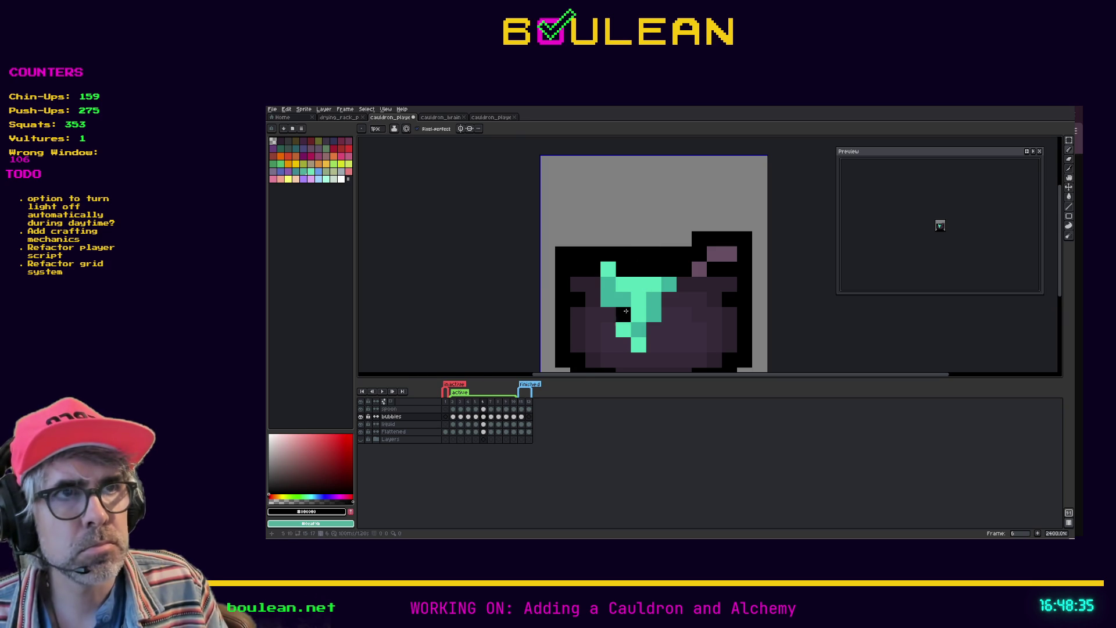
Step: Preview the animation, then add teal pixels extending the splash's left spike upward
{"action": "key", "text": "Return"}
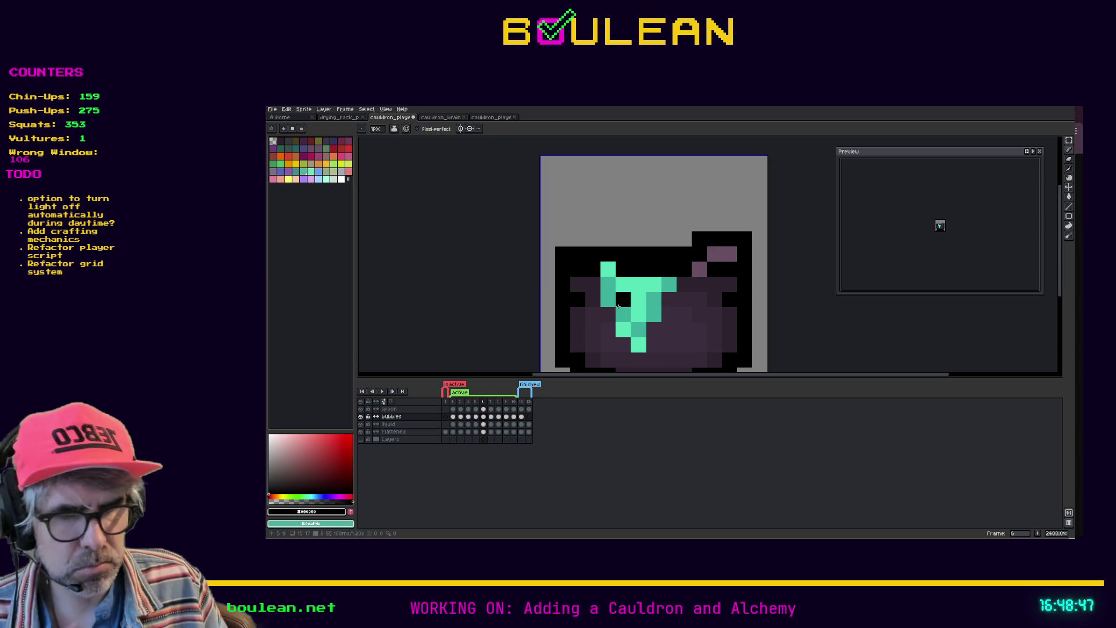
{"action": "key", "text": "i"}
{"action": "left_click", "coordinate": [615, 269]}
{"action": "key", "text": "b"}
{"action": "left_click", "coordinate": [625, 271]}
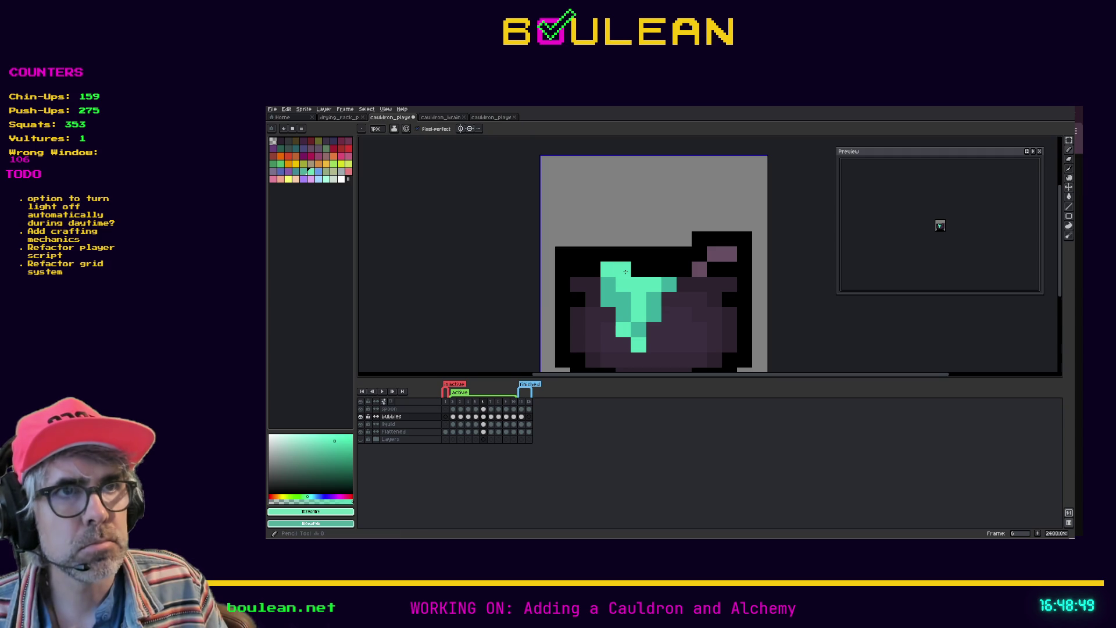
{"action": "right_click", "coordinate": [619, 275]}
{"action": "left_click", "coordinate": [621, 271], "text": "alt"}
{"action": "left_click", "coordinate": [612, 260]}
Step: Turn one teal pixel at the top-left black, then jump back to frame 3
{"action": "key", "text": "i"}
{"action": "left_click", "coordinate": [612, 260]}
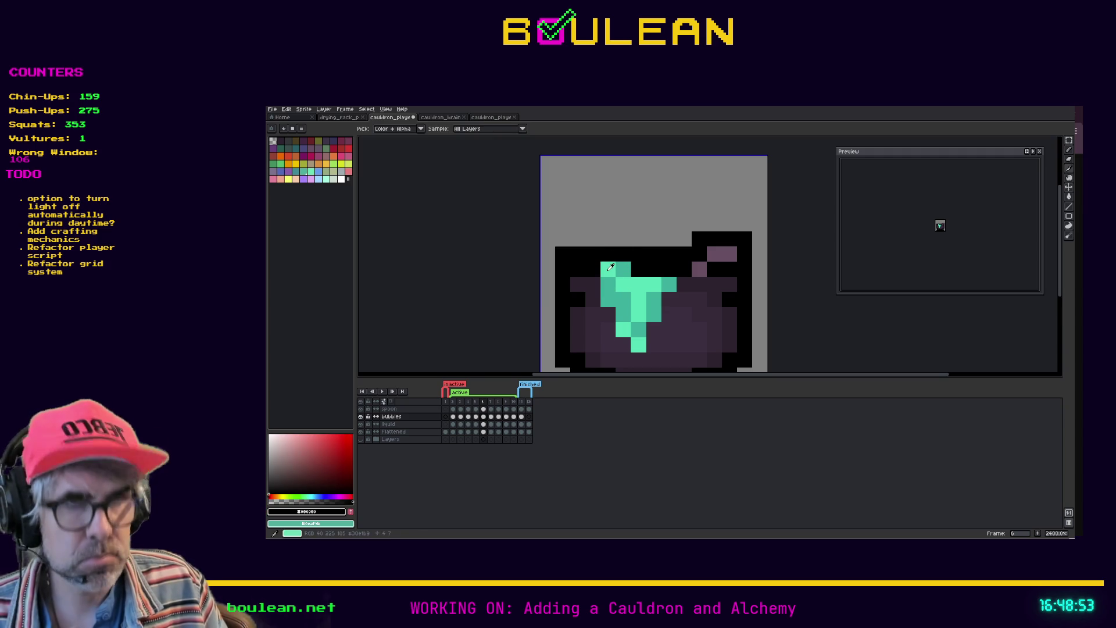
{"action": "key", "text": "b"}
{"action": "left_click", "coordinate": [609, 268]}
{"action": "left_click", "coordinate": [460, 424]}
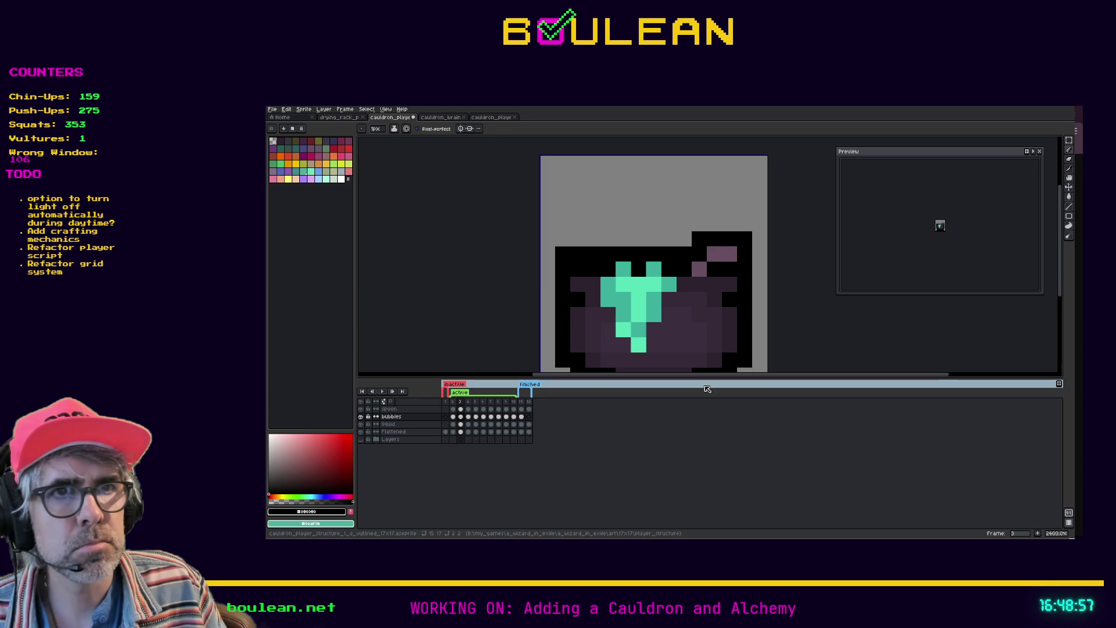
{"action": "scroll", "coordinate": [700, 375], "scroll_direction": "down", "scroll_amount": 1}
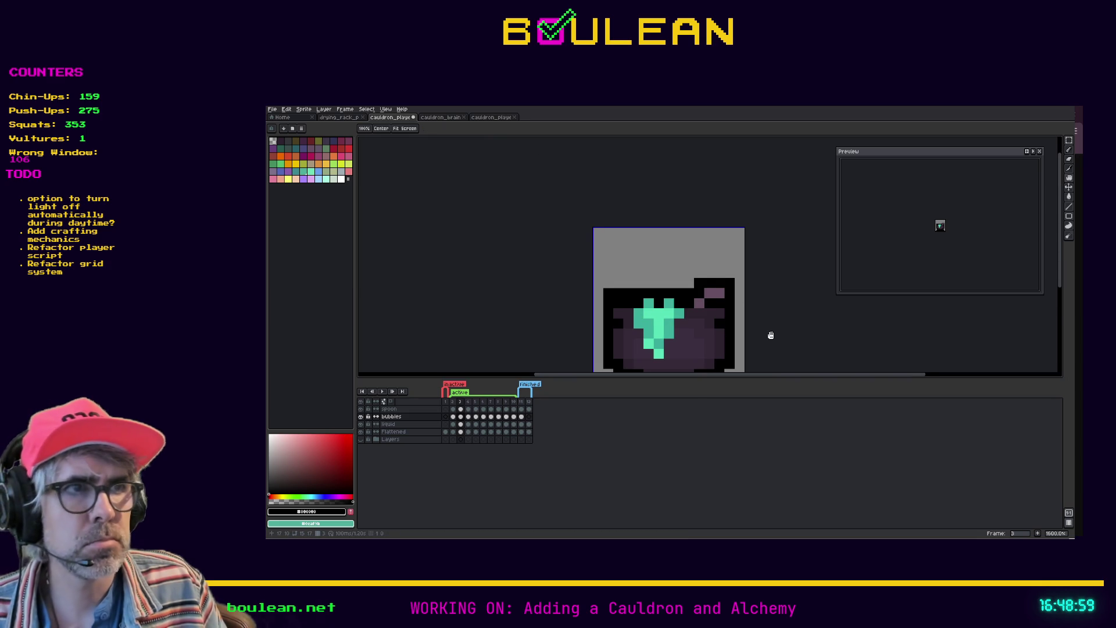
Step: Pan the sprite up into view and step back and forth through the bubble frames
{"action": "left_click_drag", "start_coordinate": [770, 335], "coordinate": [769, 281]}
{"action": "key", "text": "Left"}
{"action": "key", "text": "Right"}
{"action": "key", "text": "Right"}
{"action": "key", "text": "Right"}
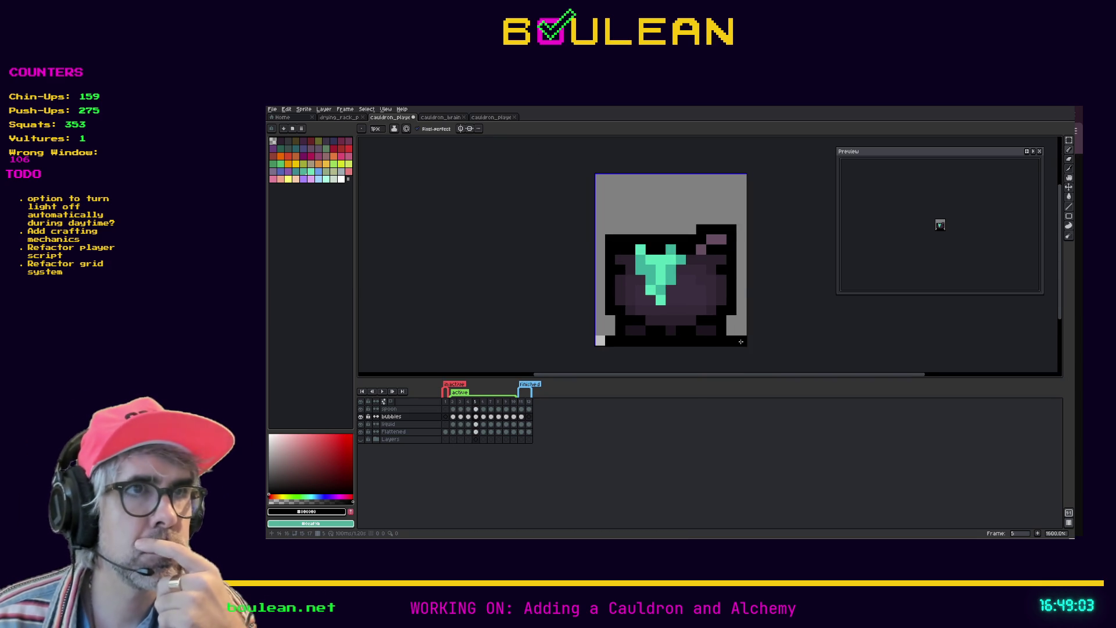
{"action": "key", "text": "Right"}
{"action": "key", "text": "Left"}
{"action": "key", "text": "Right"}
{"action": "key", "text": "Right"}
{"action": "key", "text": "Left"}
{"action": "key", "text": "Left"}
{"action": "key", "text": "Left"}
{"action": "key", "text": "Left"}
{"action": "key", "text": "Left"}
{"action": "key", "text": "Right"}
{"action": "key", "text": "Right"}
{"action": "key", "text": "Right"}
{"action": "key", "text": "Left"}
{"action": "key", "text": "Left"}
Step: Compare frames 5 and 6, then paint the bottom-right corner pixel light grey
{"action": "key", "text": "Right"}
{"action": "key", "text": "Right"}
{"action": "key", "text": "Right"}
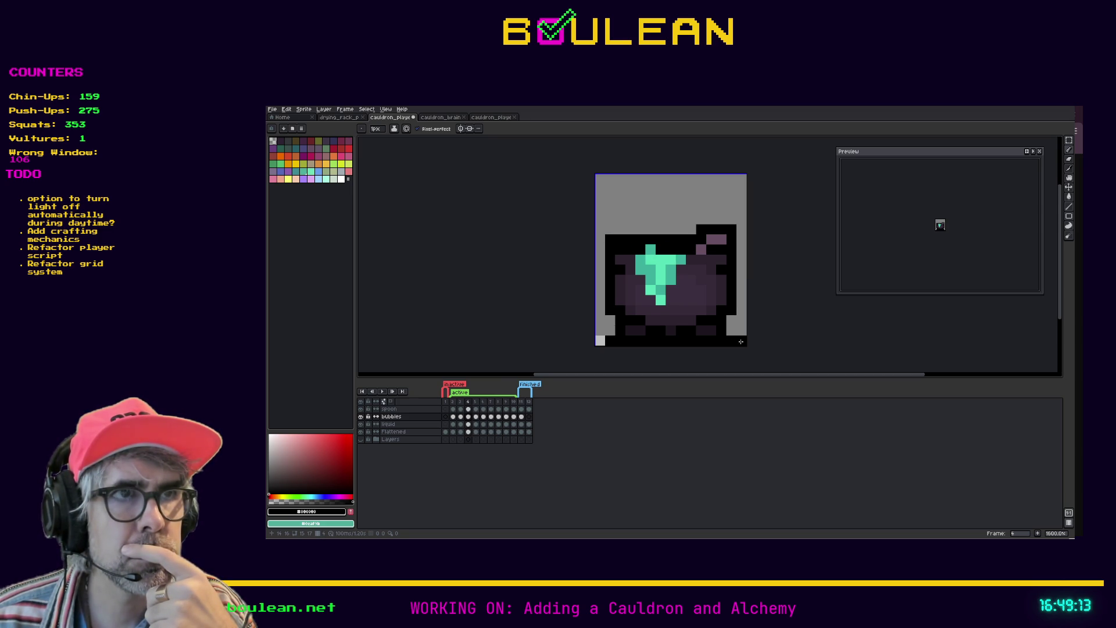
{"action": "key", "text": "Left"}
{"action": "key", "text": "Left"}
{"action": "key", "text": "Left"}
{"action": "key", "text": "Right"}
{"action": "key", "text": "Right"}
{"action": "key", "text": "Left"}
{"action": "key", "text": "Right"}
{"action": "key", "text": "Left"}
{"action": "key", "text": "Right"}
{"action": "key", "text": "Right"}
{"action": "key", "text": "Left"}
{"action": "key", "text": "Right"}
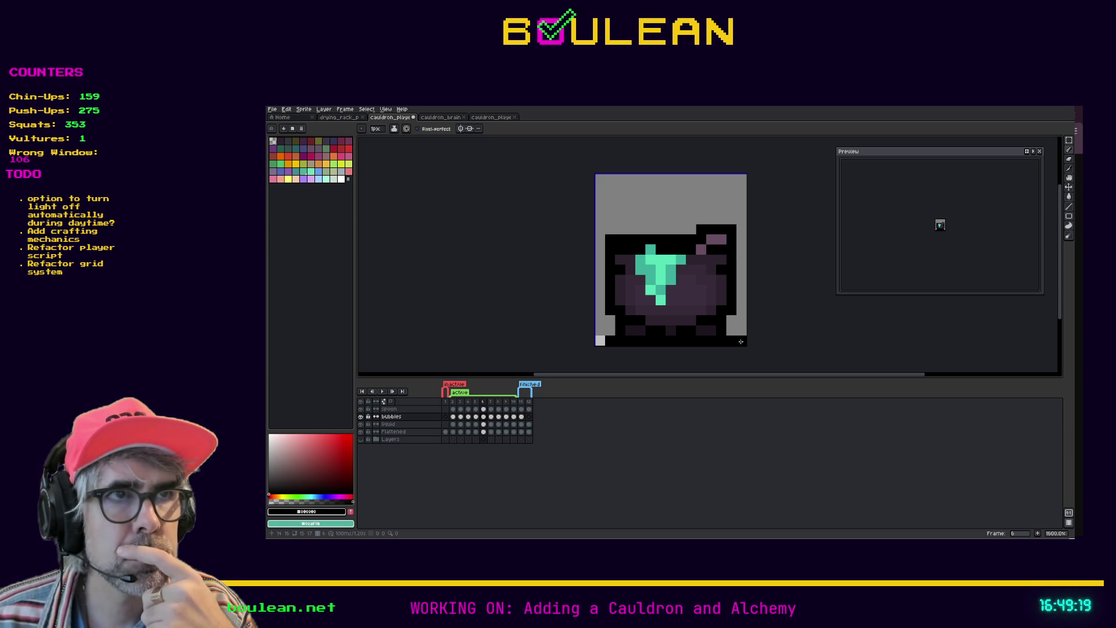
{"action": "left_click", "coordinate": [741, 342]}
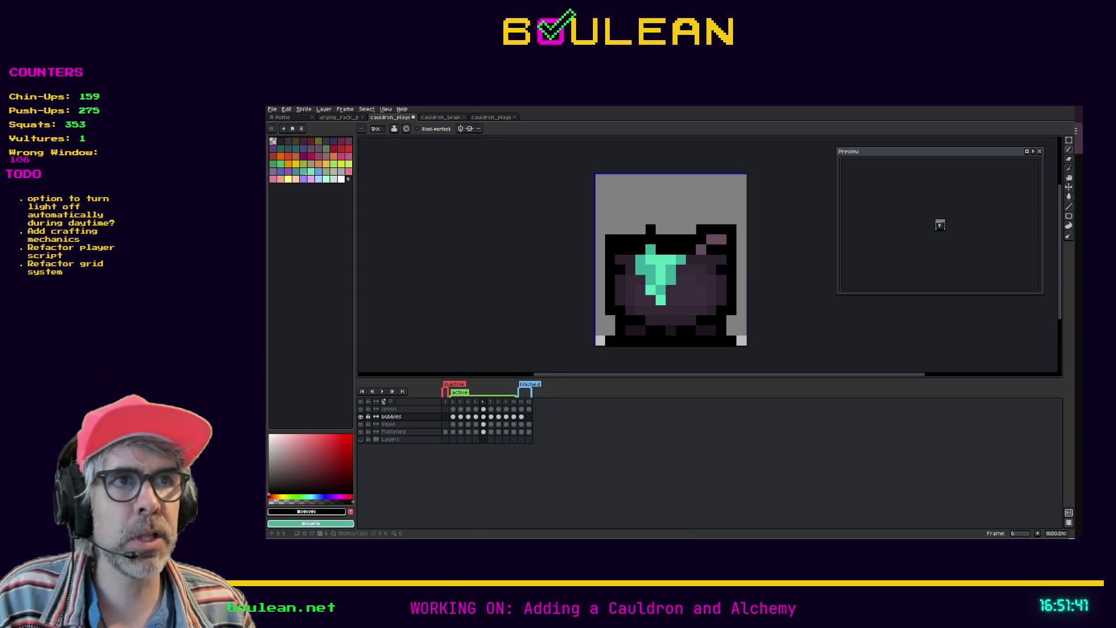
{"action": "scroll", "coordinate": [650, 249], "scroll_direction": "up", "scroll_amount": 1}
Step: Add a teal pixel on the cauldron outline and lighten the splash pixels on frame 6
{"action": "right_click", "coordinate": [654, 248]}
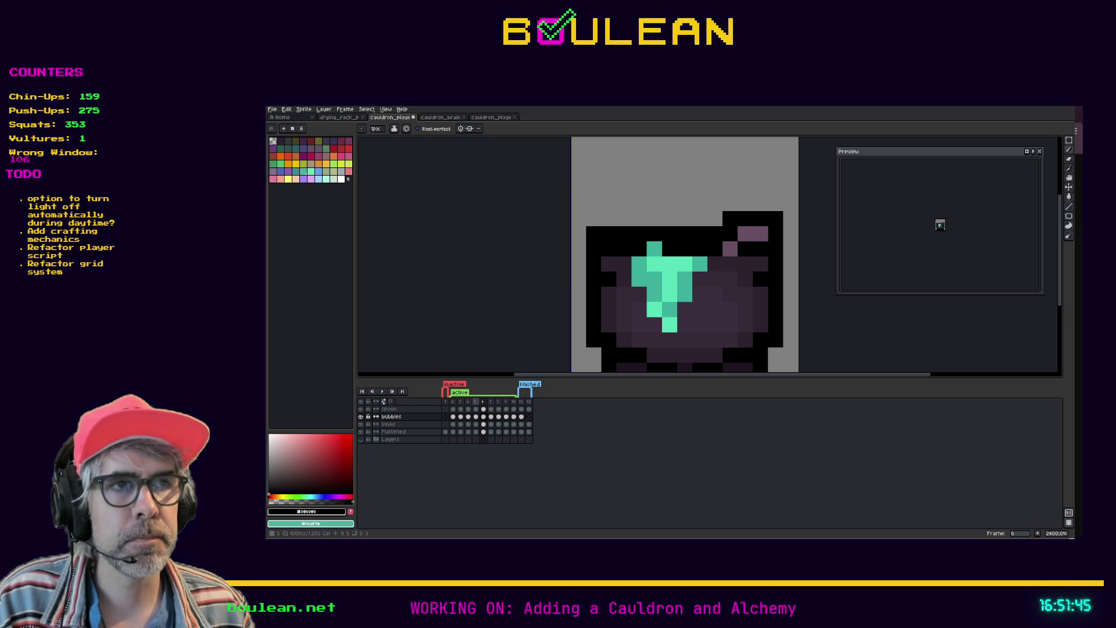
{"action": "left_click", "coordinate": [482, 402]}
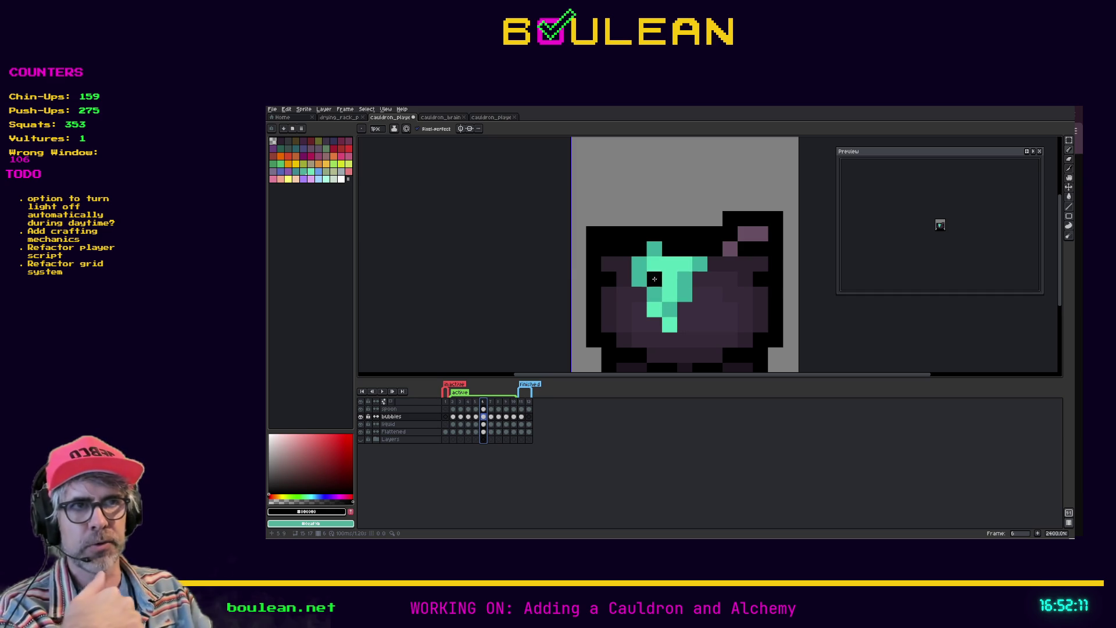
{"action": "left_click_drag", "start_coordinate": [670, 279], "coordinate": [679, 302]}
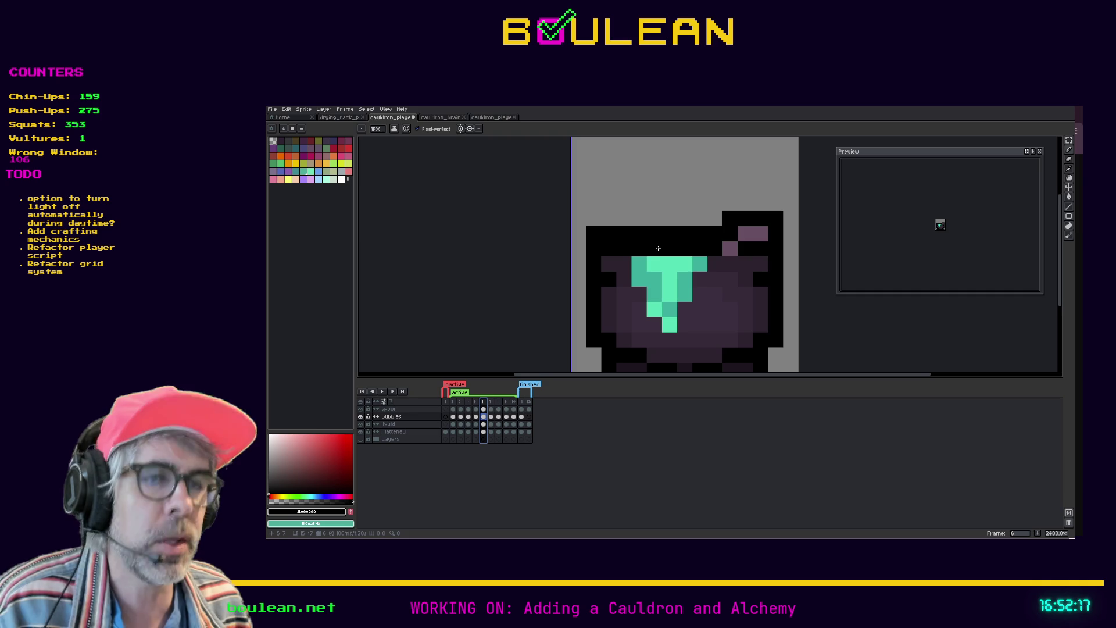
{"action": "key", "text": "i"}
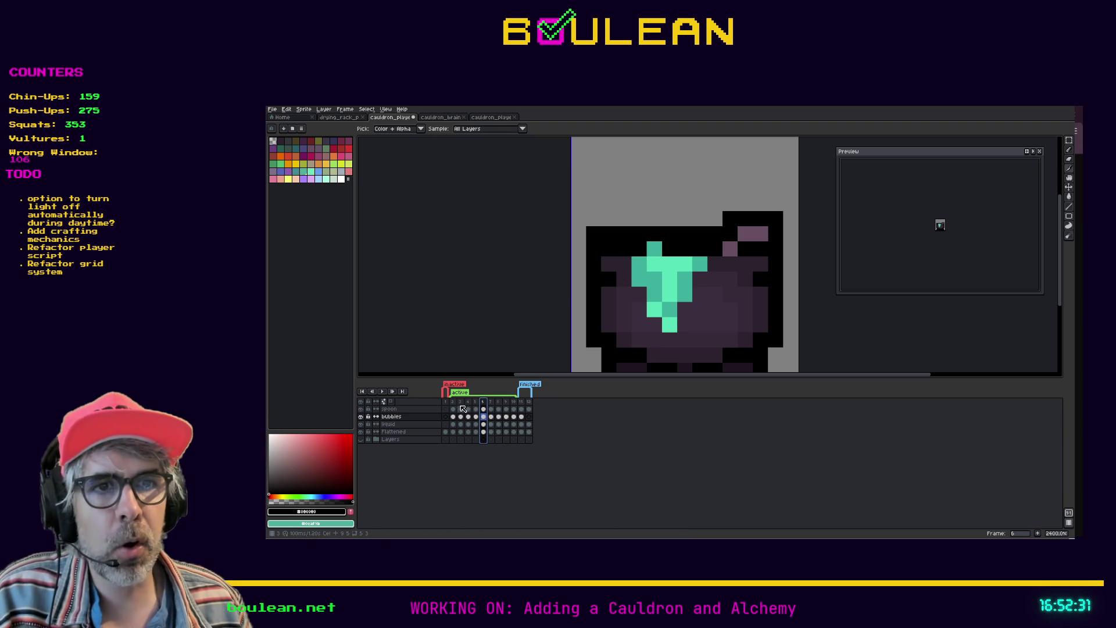
Step: Scrub through frames 2 to 6, comparing frames 5 and 6 back and forth
{"action": "left_click", "coordinate": [457, 403]}
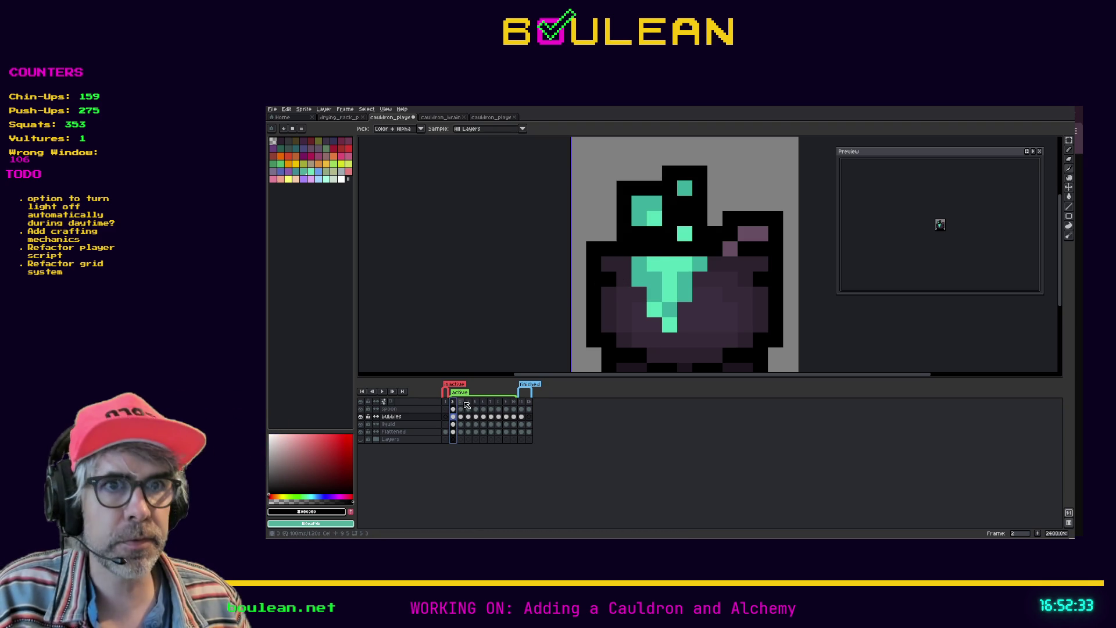
{"action": "left_click", "coordinate": [462, 403]}
{"action": "key", "text": "Right"}
{"action": "key", "text": "Right"}
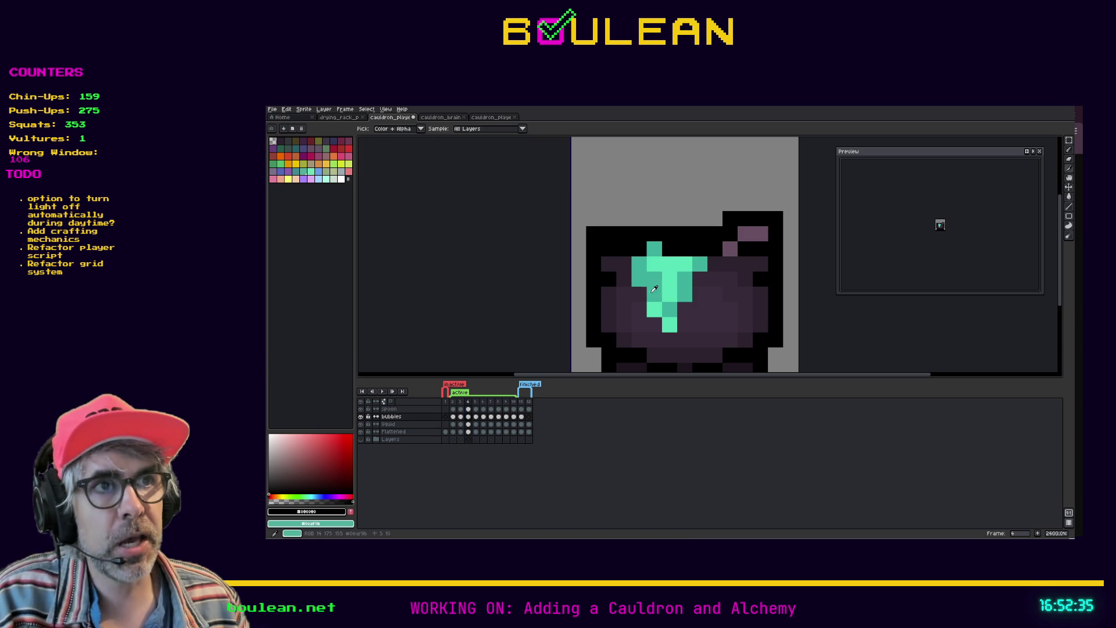
{"action": "key", "text": "Right"}
{"action": "key", "text": "Left"}
{"action": "key", "text": "Right"}
{"action": "key", "text": "Right"}
{"action": "key", "text": "Left"}
{"action": "key", "text": "Left"}
{"action": "key", "text": "Right"}
{"action": "key", "text": "Left"}
{"action": "key", "text": "Right"}
{"action": "key", "text": "Left"}
{"action": "key", "text": "Right"}
{"action": "key", "text": "Left"}
{"action": "key", "text": "Left"}
{"action": "key", "text": "Right"}
{"action": "key", "text": "Left"}
{"action": "key", "text": "Left"}
{"action": "key", "text": "Right"}
{"action": "key", "text": "Right"}
{"action": "key", "text": "Left"}
{"action": "key", "text": "Right"}
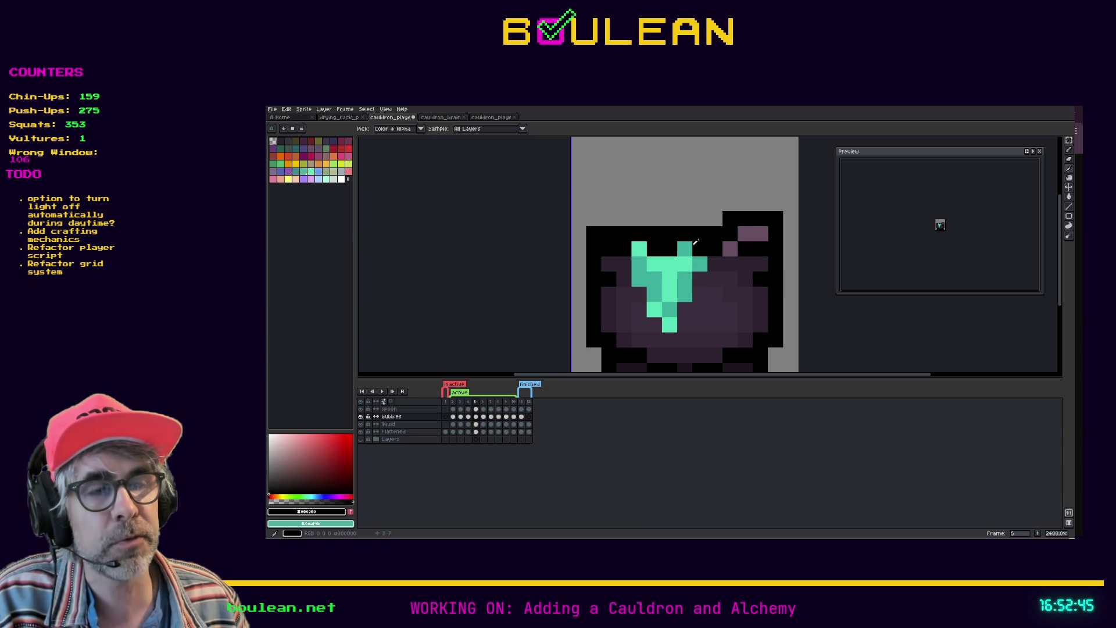
{"action": "key", "text": "Right"}
Step: Set the drawing colour to white and insert a new frame after frame 6
{"action": "left_click", "coordinate": [284, 451]}
{"action": "left_click_drag", "start_coordinate": [285, 451], "coordinate": [269, 434]}
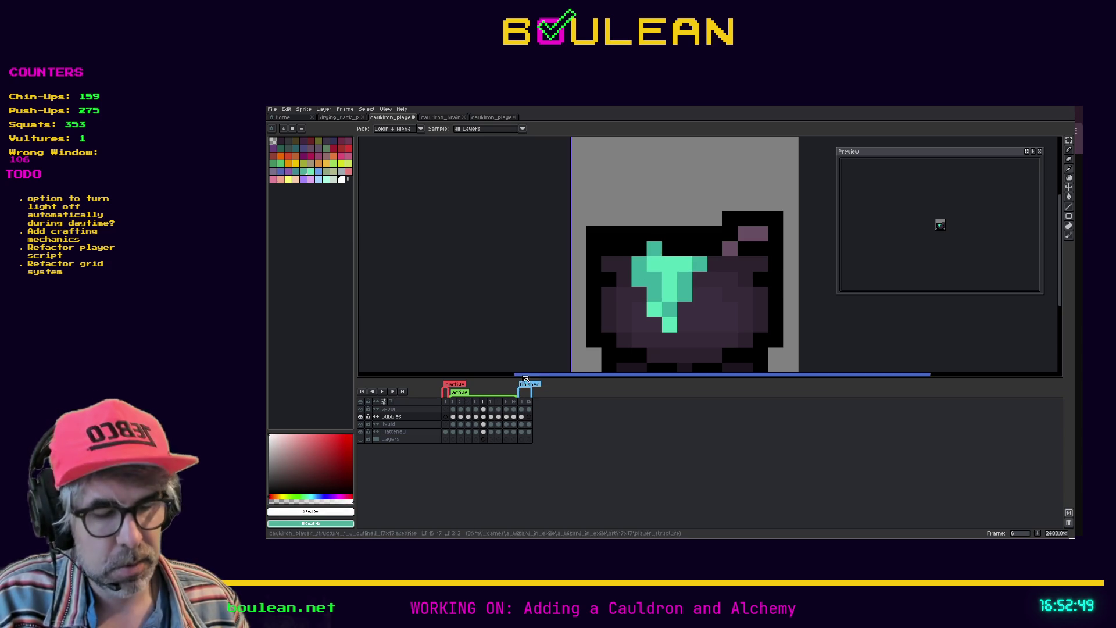
{"action": "left_click", "coordinate": [491, 401]}
{"action": "left_click", "coordinate": [484, 410]}
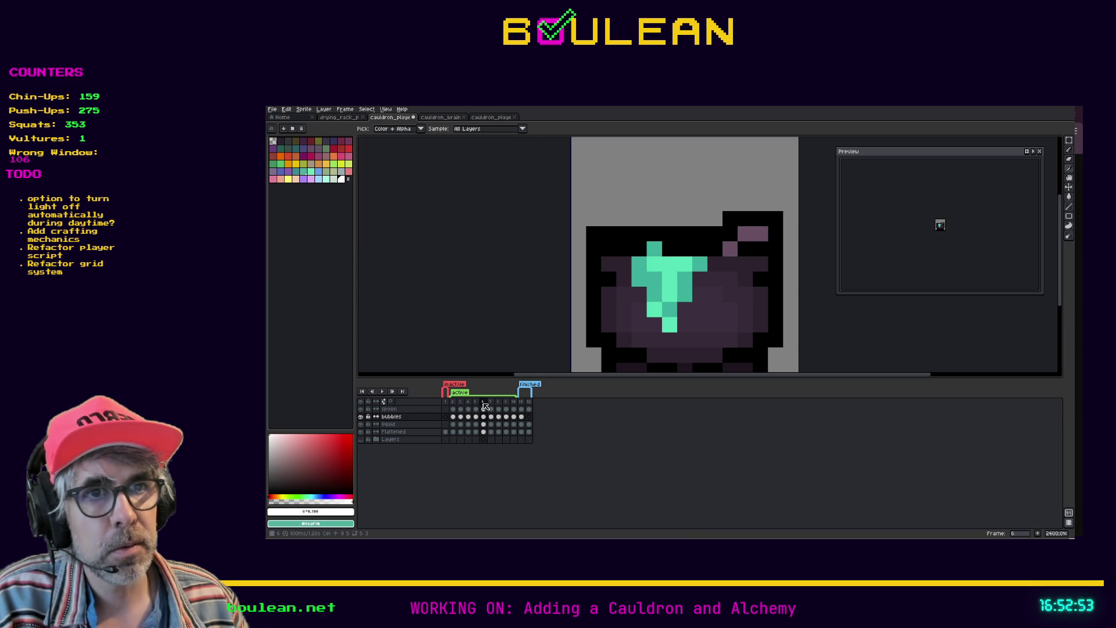
{"action": "right_click", "coordinate": [486, 405]}
{"action": "left_click", "coordinate": [505, 418]}
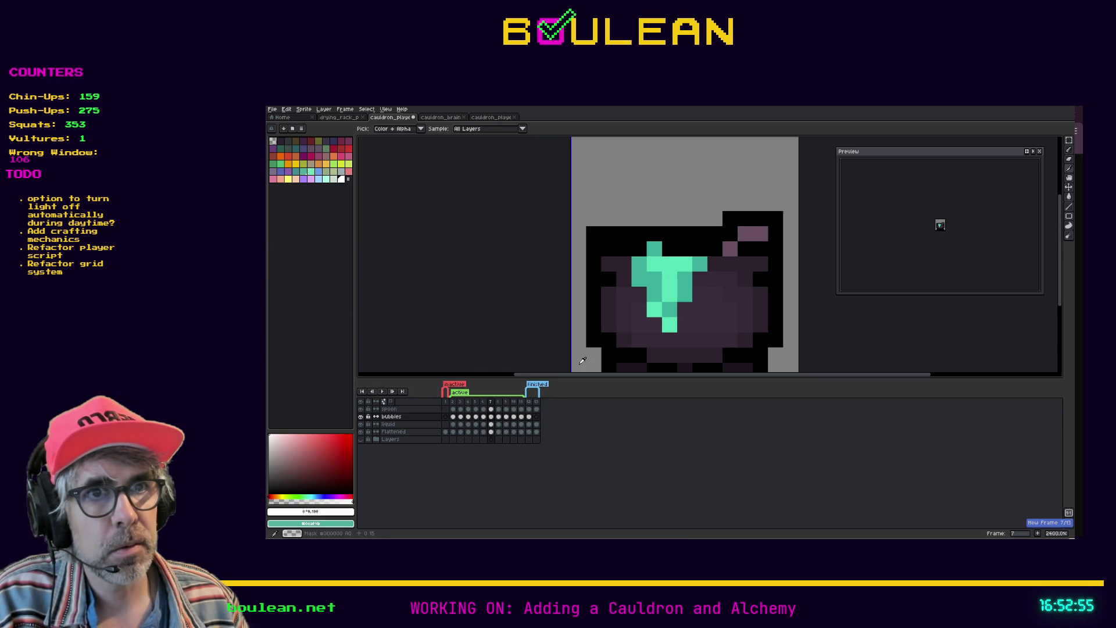
Step: Pencil white bubble pixels on the new frame 7 and preview the playback
{"action": "key", "text": "b"}
{"action": "left_click", "coordinate": [686, 249]}
{"action": "key", "text": "Return"}
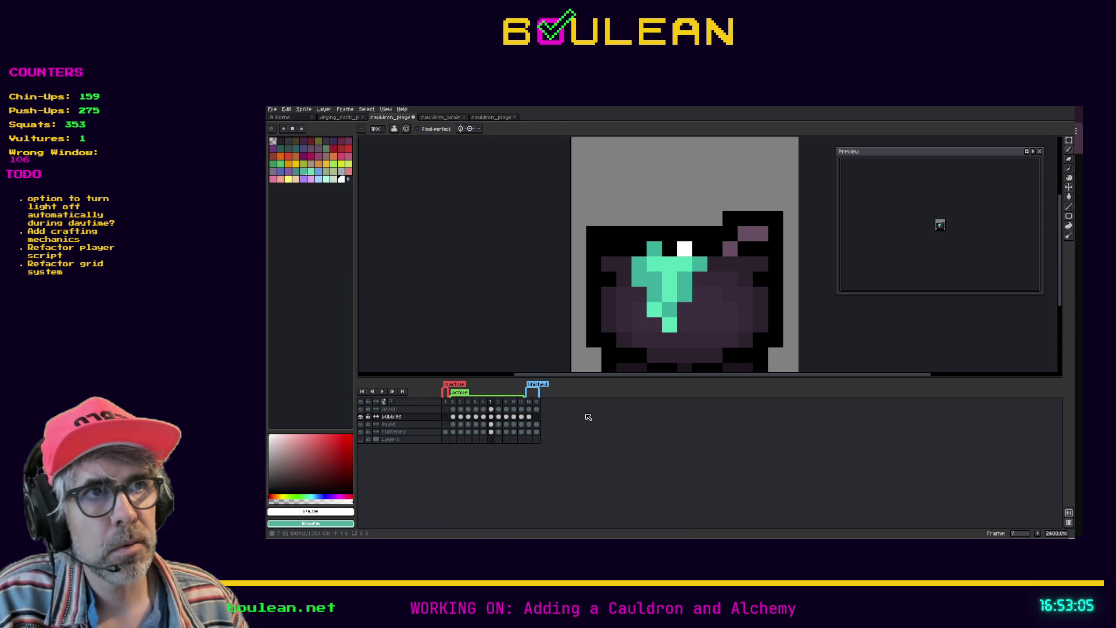
{"action": "left_click", "coordinate": [593, 319]}
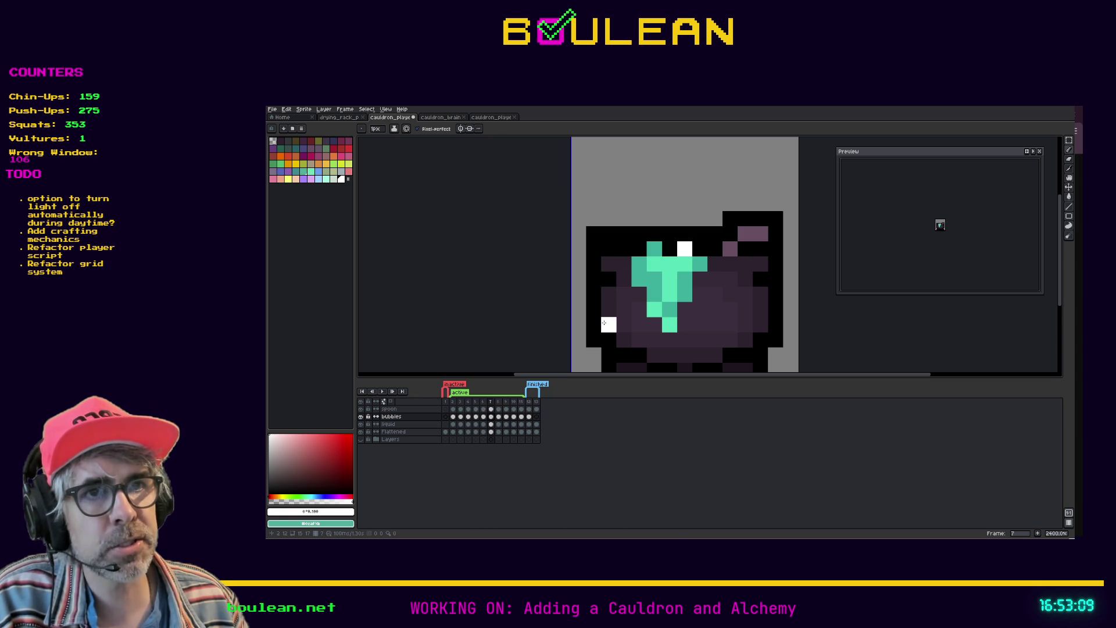
Step: Compare frames 6 and 7, then bring up frame 6's options menu
{"action": "key", "text": "Left"}
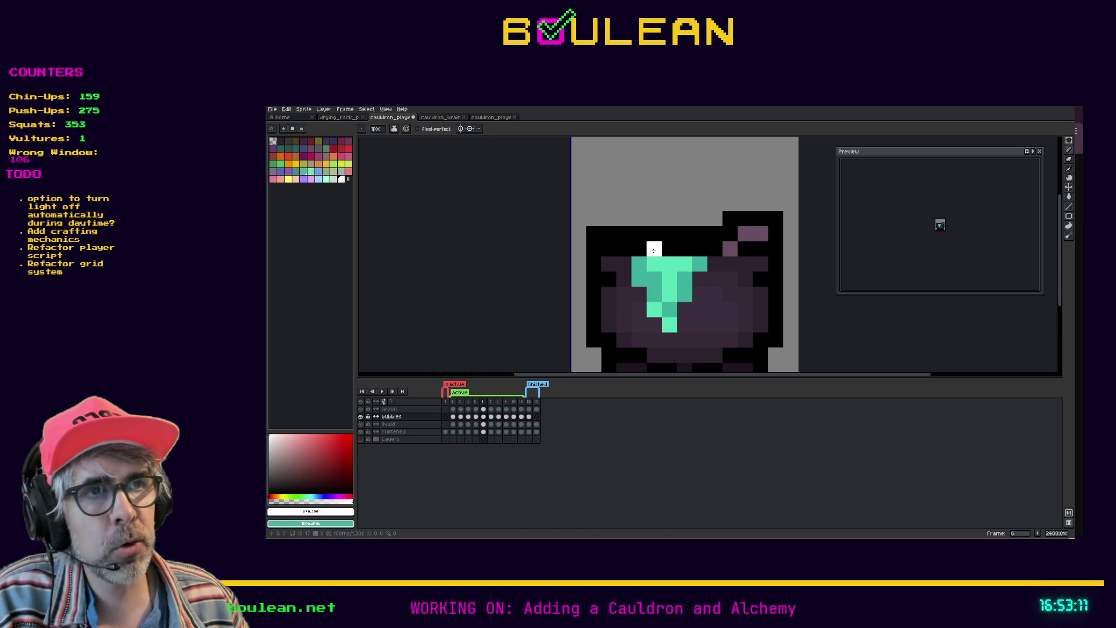
{"action": "key", "text": "Right"}
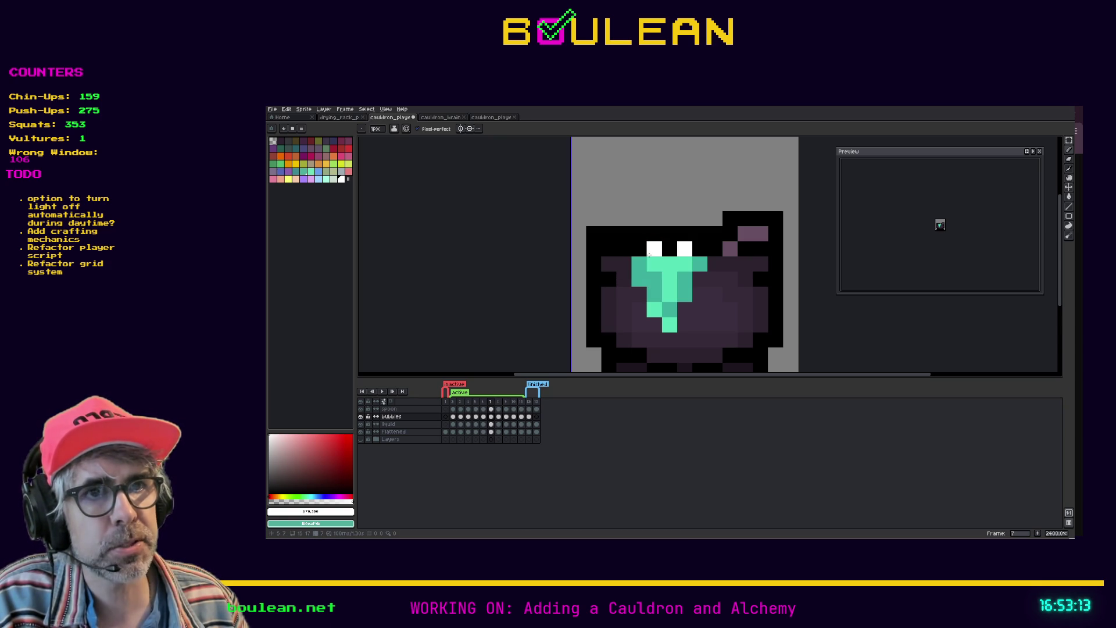
{"action": "key", "text": "Left"}
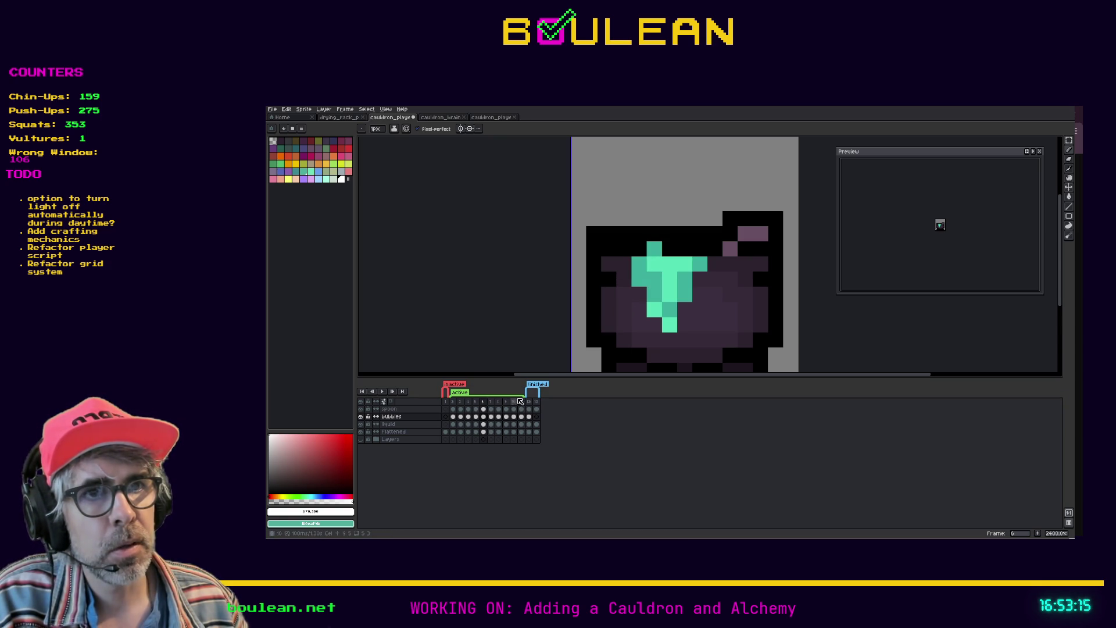
{"action": "right_click", "coordinate": [483, 401]}
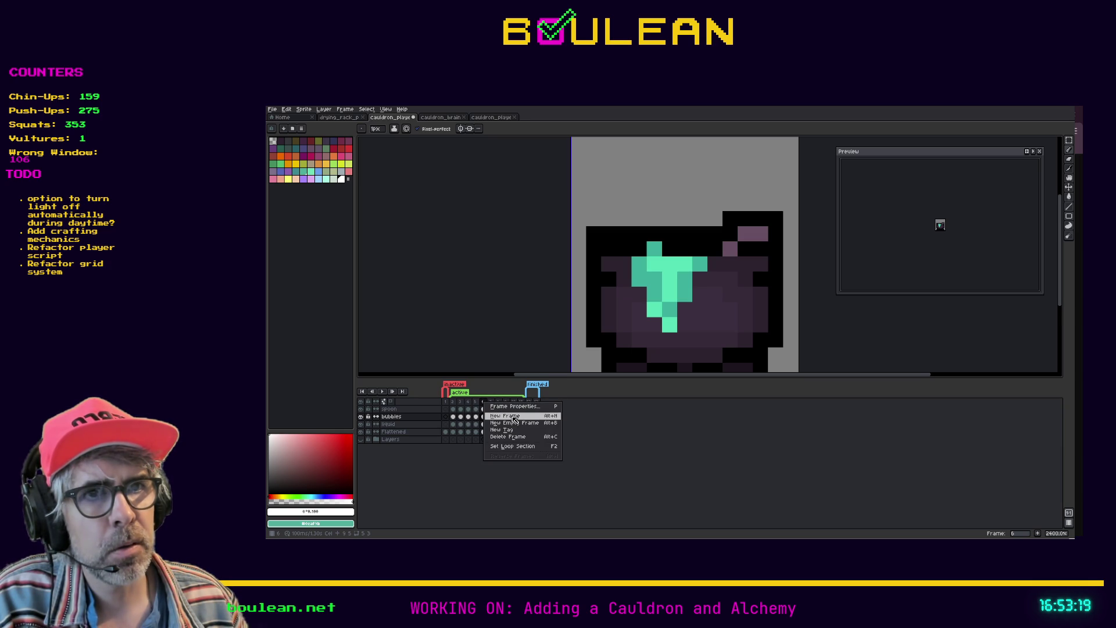
Step: Insert another frame after frame 6 and add a higher white bubble and a teal splash pixel
{"action": "left_click", "coordinate": [505, 416]}
{"action": "left_click", "coordinate": [654, 249]}
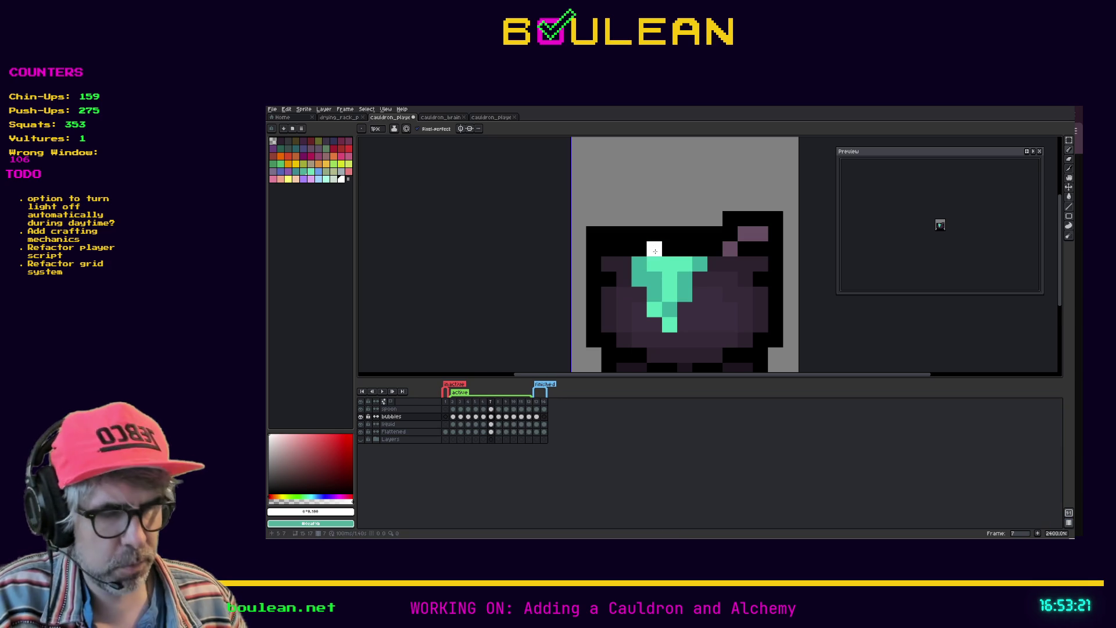
{"action": "left_click", "coordinate": [670, 259], "text": "alt"}
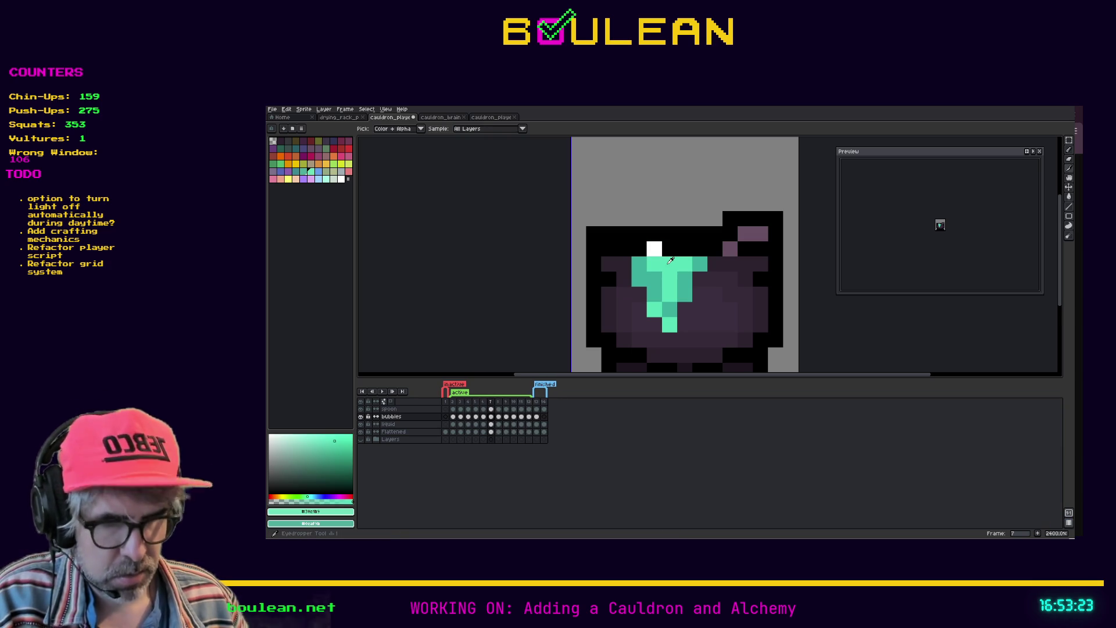
{"action": "left_click", "coordinate": [677, 251]}
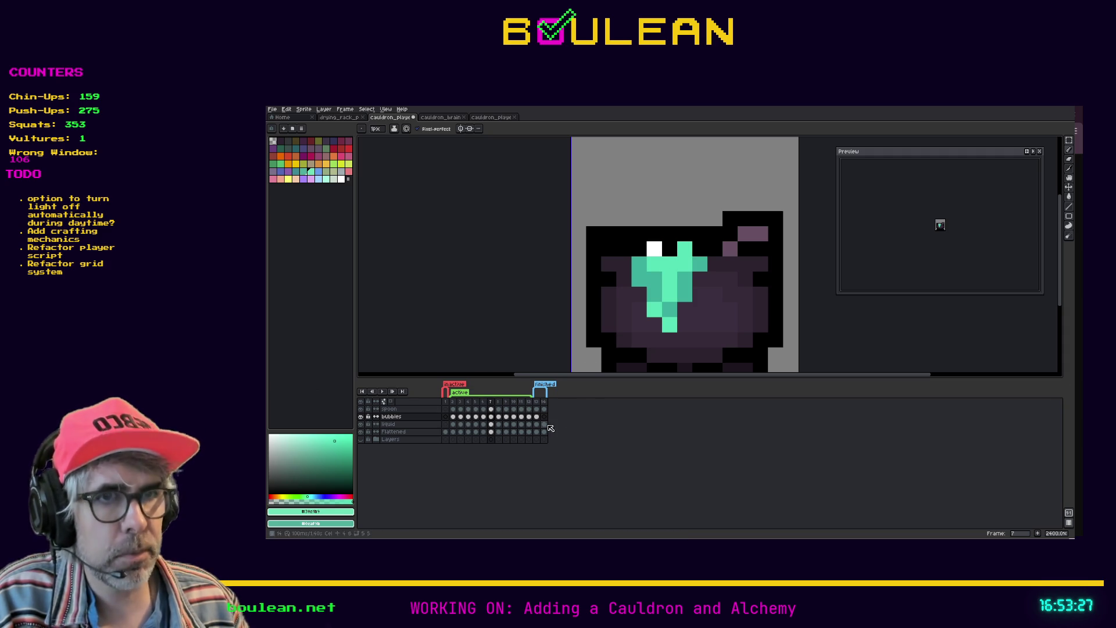
Step: On the next frame, retouch the splash with a lighter teal pixel and a black pixel
{"action": "key", "text": "Right"}
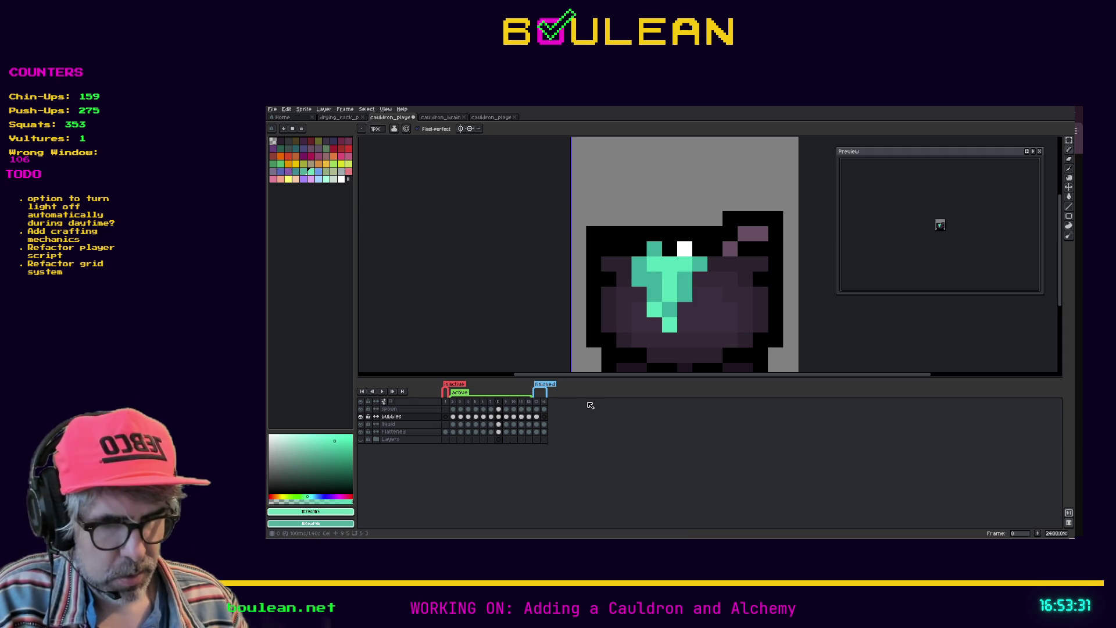
{"action": "left_click", "coordinate": [627, 315]}
{"action": "key", "text": "ctrl+z"}
{"action": "key", "text": "i"}
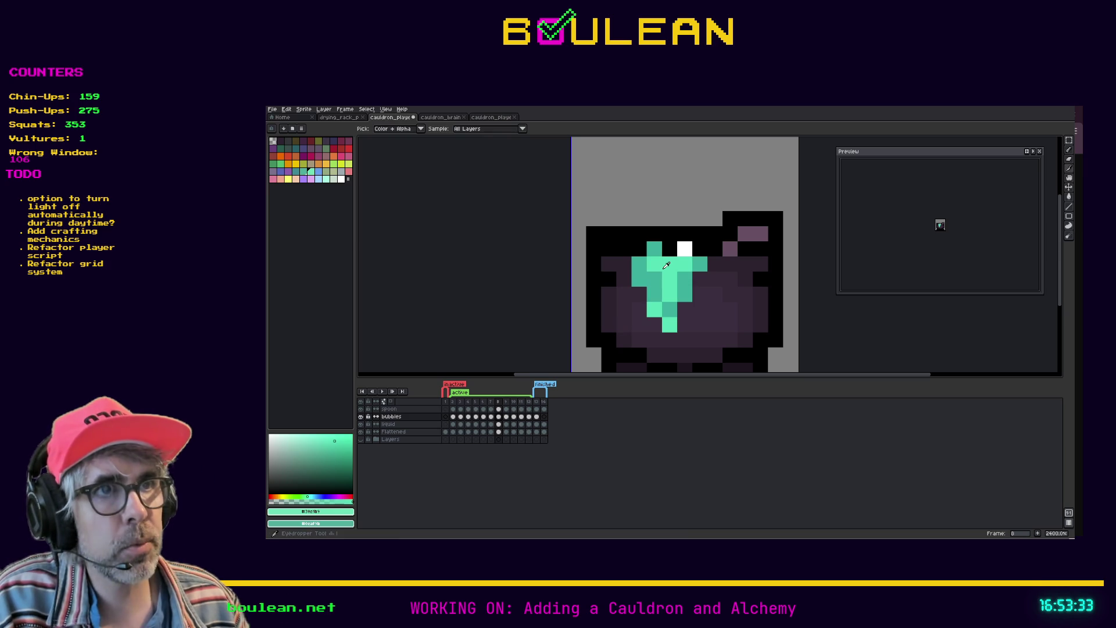
{"action": "left_click", "coordinate": [664, 265]}
{"action": "key", "text": "b"}
{"action": "left_click", "coordinate": [638, 248]}
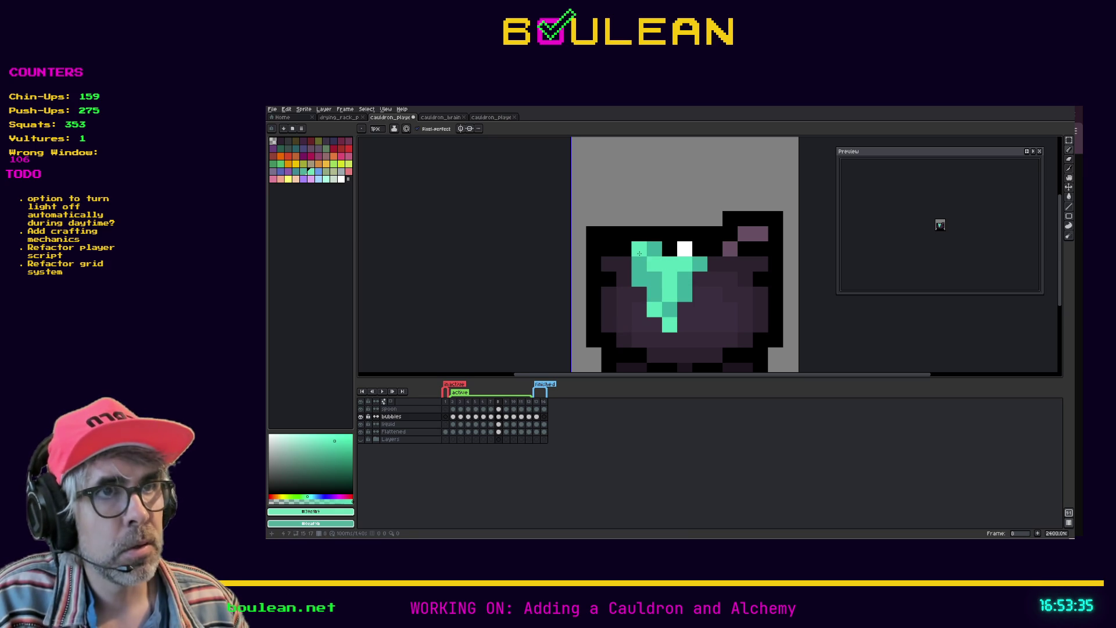
{"action": "left_click", "coordinate": [670, 249], "text": "alt"}
{"action": "left_click", "coordinate": [654, 249]}
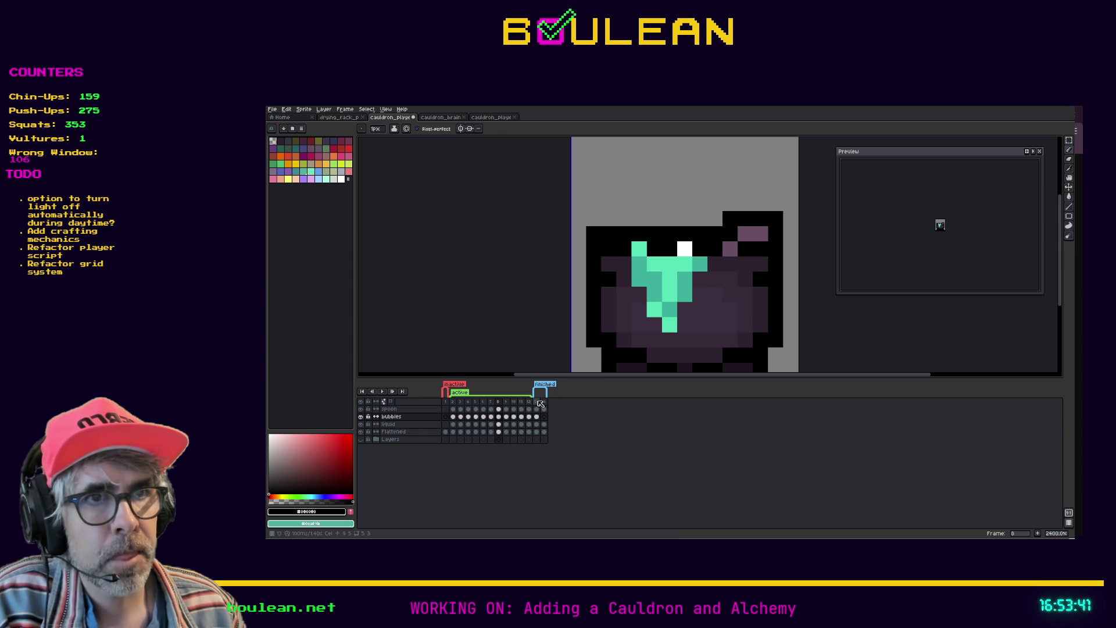
Step: Drag the 'active' loop tag to span frames 3 through 8 and play the loop
{"action": "left_click_drag", "start_coordinate": [527, 396], "coordinate": [503, 401]}
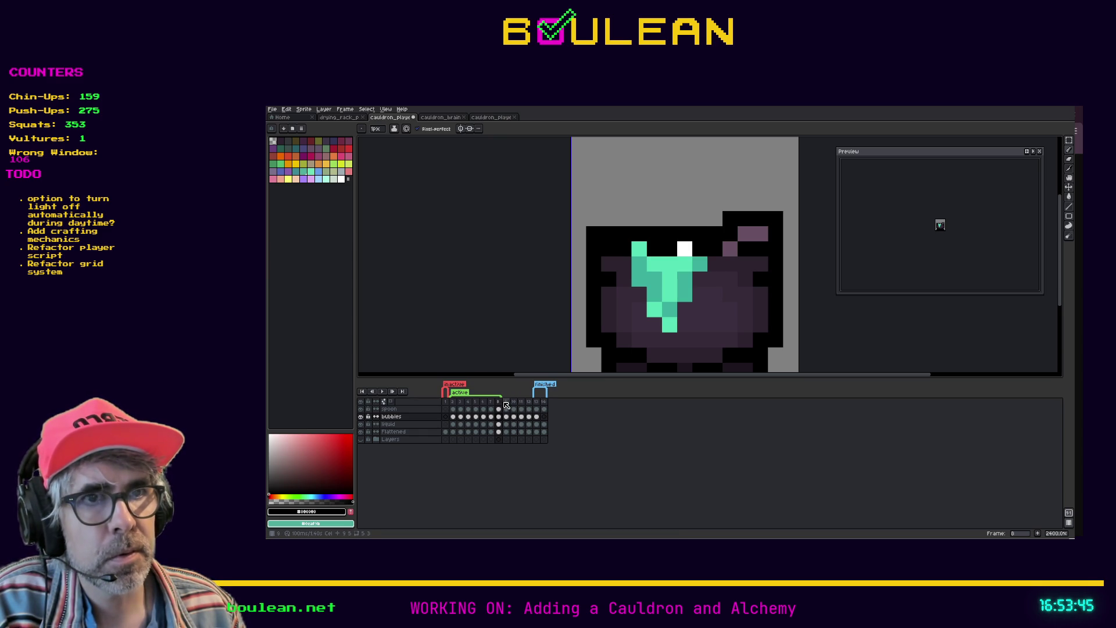
{"action": "left_click", "coordinate": [505, 403]}
{"action": "left_click", "coordinate": [498, 405]}
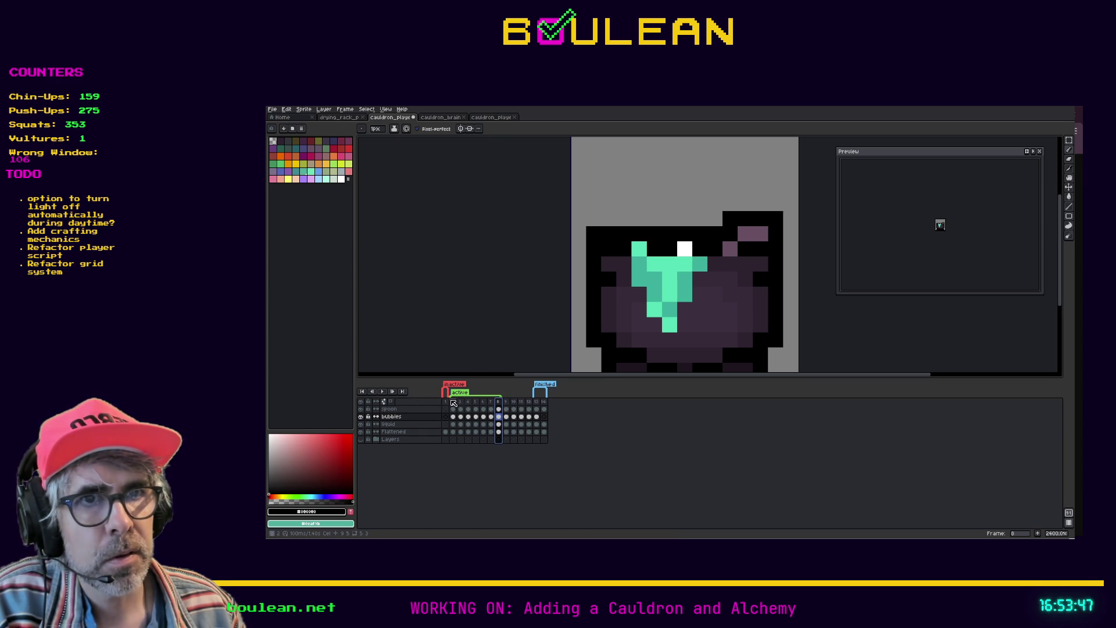
{"action": "left_click_drag", "start_coordinate": [457, 398], "coordinate": [461, 398]}
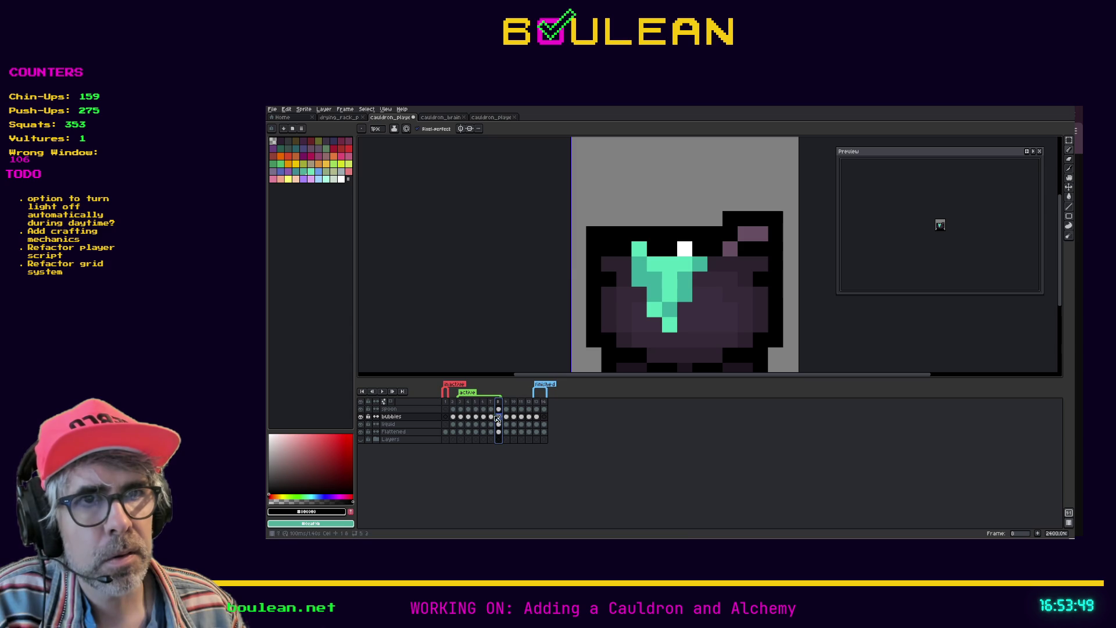
{"action": "key", "text": "Right"}
{"action": "key", "text": "Right"}
{"action": "key", "text": "Left"}
{"action": "key", "text": "Left"}
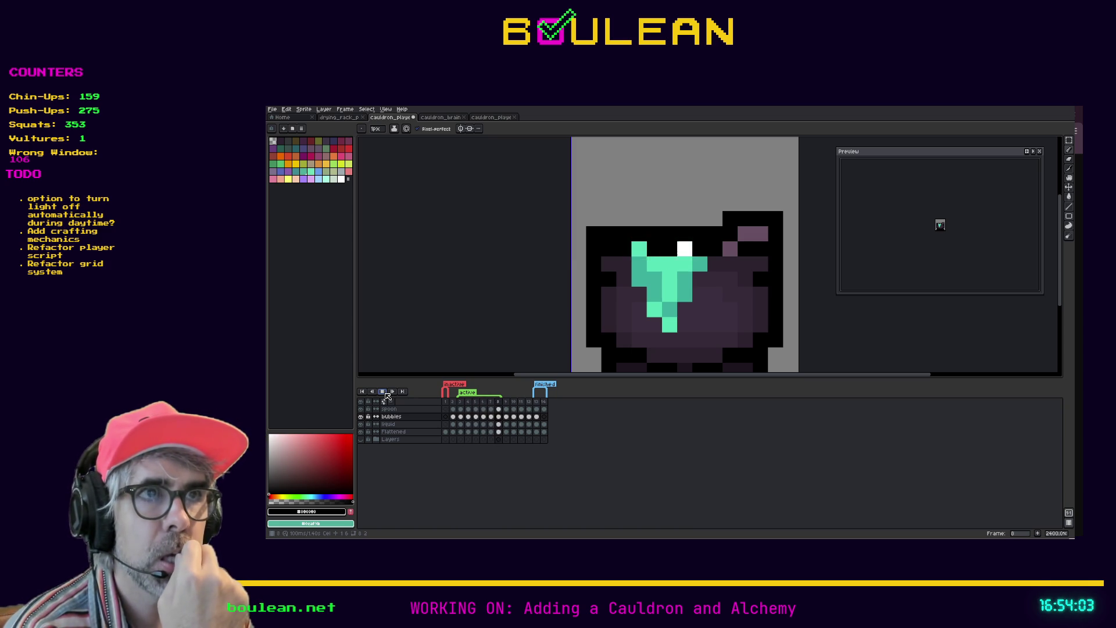
Step: Stop playback, review frames 5 to 7, and insert a new frame after frame 5
{"action": "left_click", "coordinate": [383, 392]}
{"action": "left_click", "coordinate": [478, 402]}
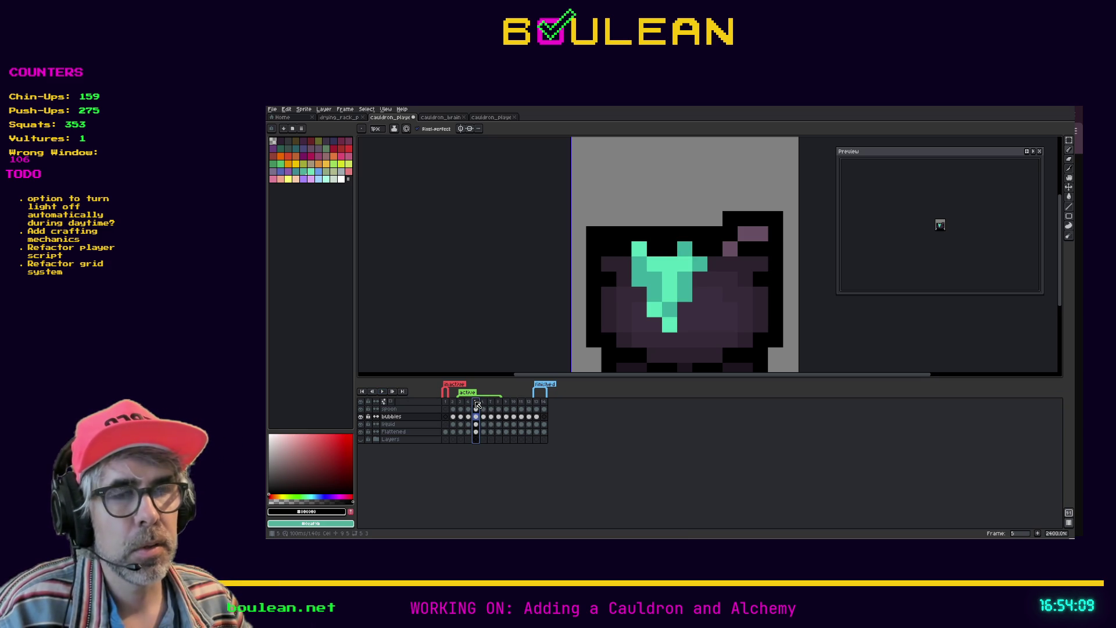
{"action": "left_click", "coordinate": [485, 403]}
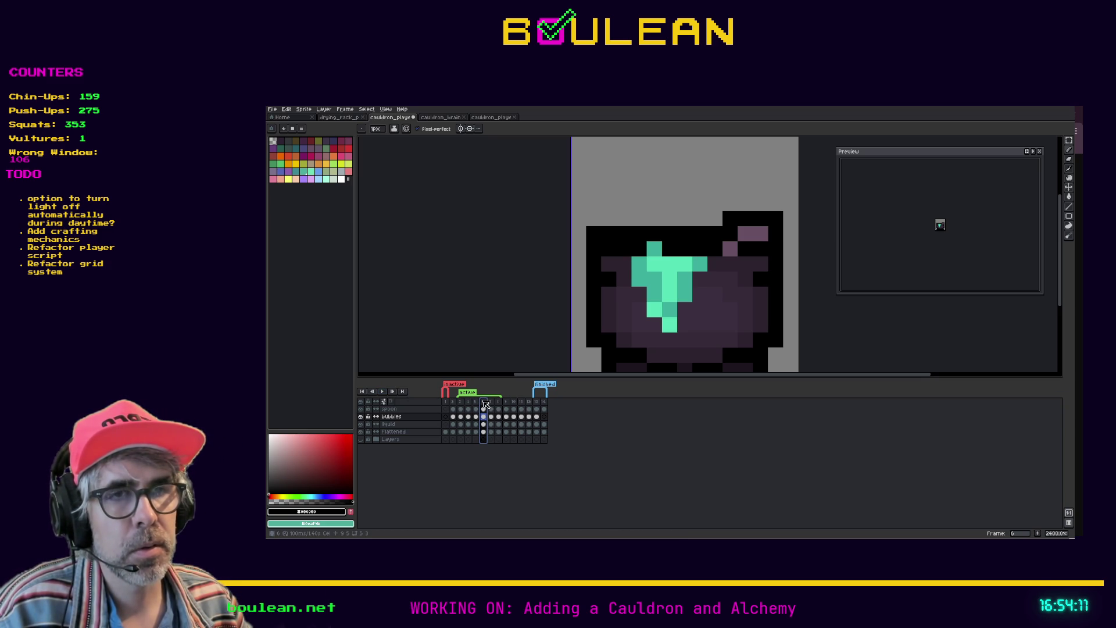
{"action": "left_click", "coordinate": [492, 403]}
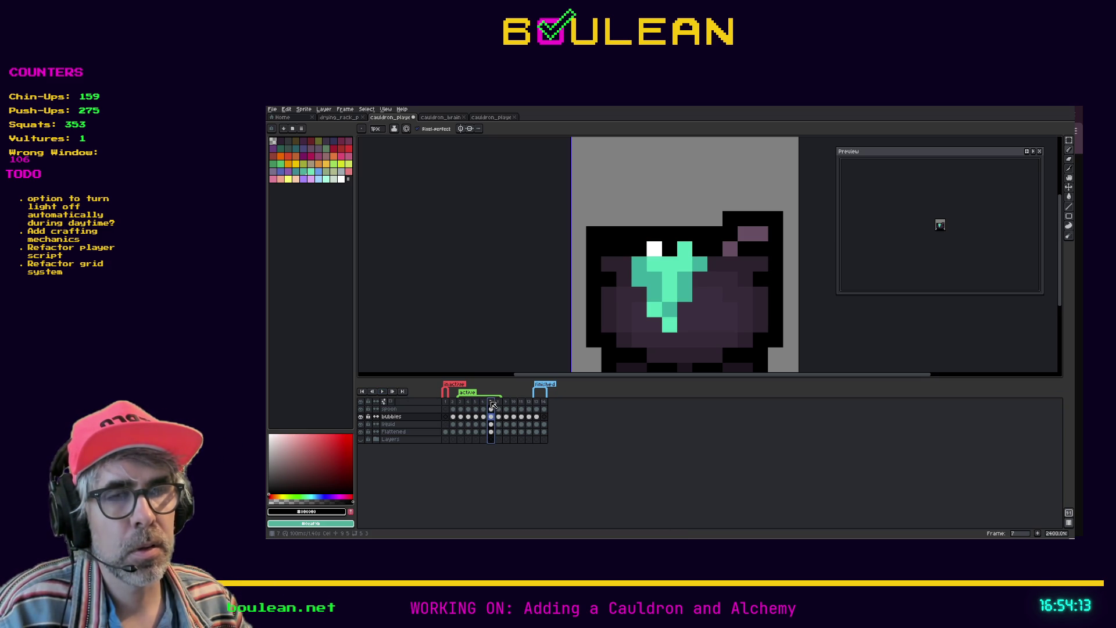
{"action": "left_click", "coordinate": [484, 403]}
{"action": "left_click", "coordinate": [477, 404]}
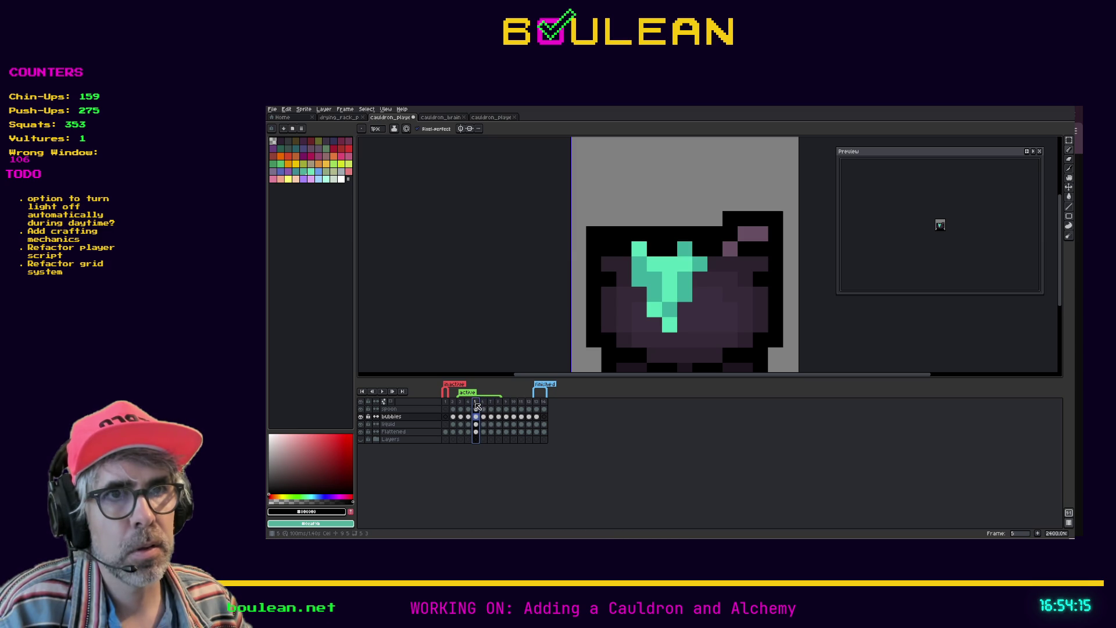
{"action": "right_click", "coordinate": [477, 405]}
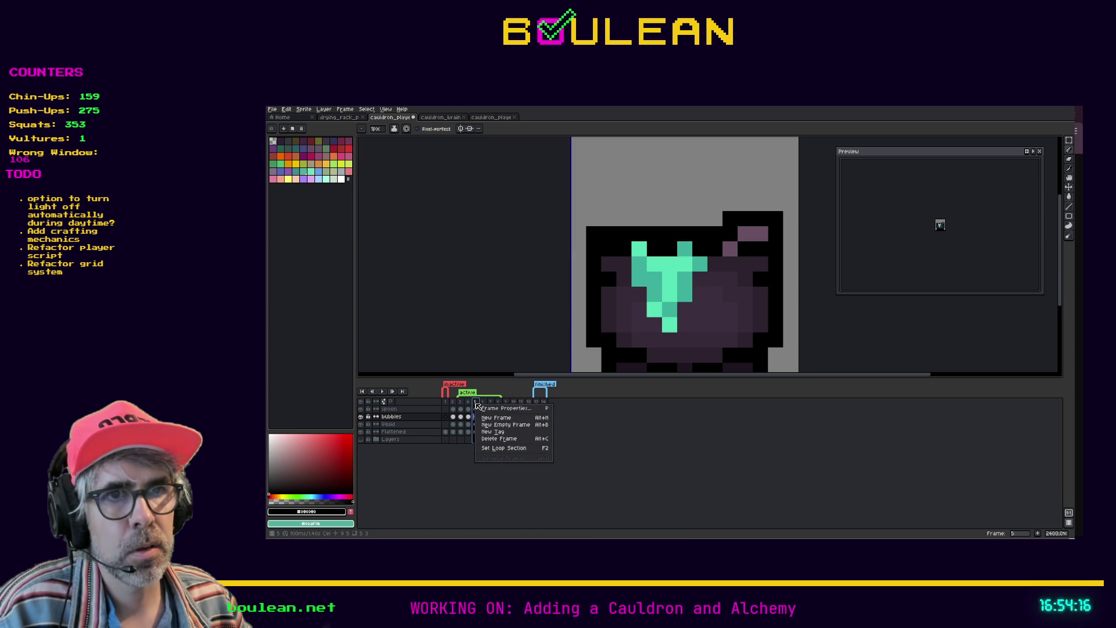
{"action": "left_click", "coordinate": [498, 420]}
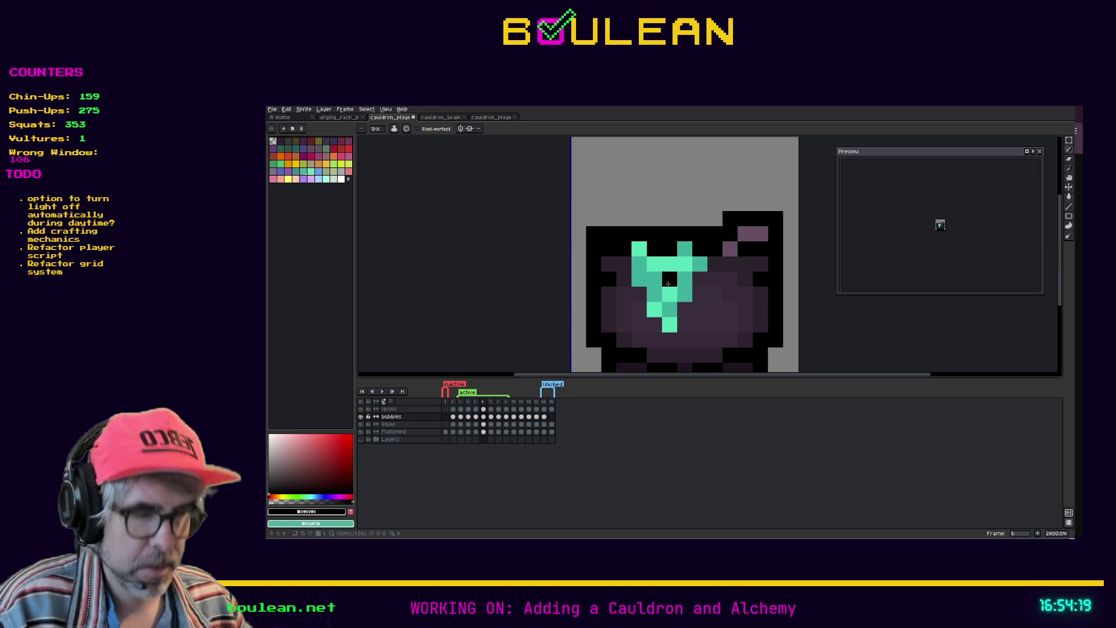
Step: Reshape the splash top with teal and black pixels, then play and stop the animation
{"action": "key", "text": "m"}
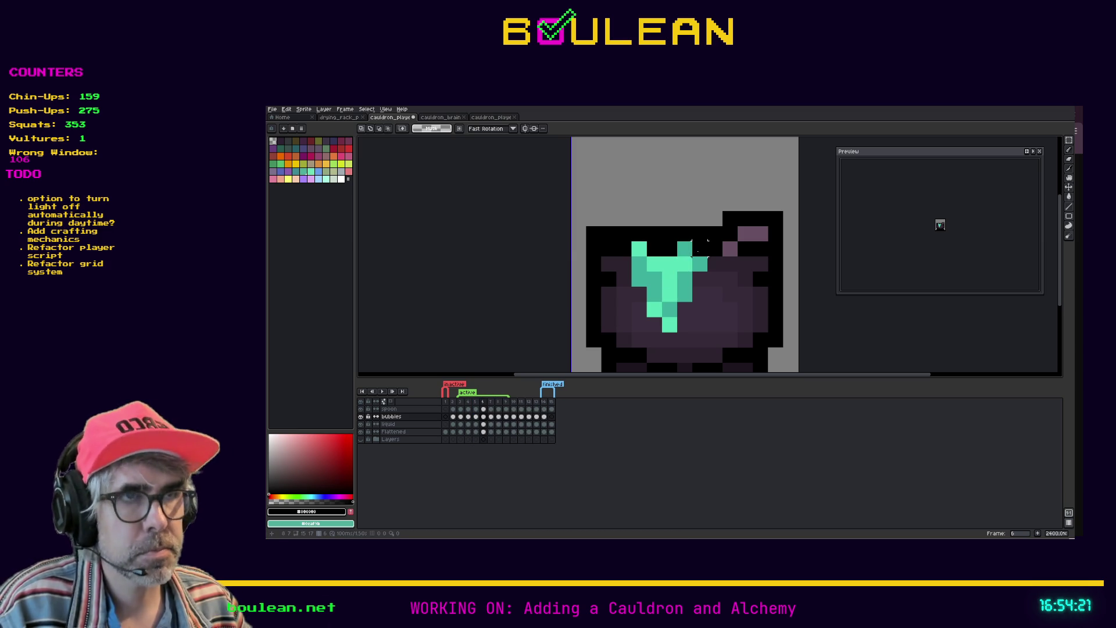
{"action": "key", "text": "i"}
{"action": "left_click", "coordinate": [663, 273]}
{"action": "key", "text": "b"}
{"action": "left_click", "coordinate": [663, 250]}
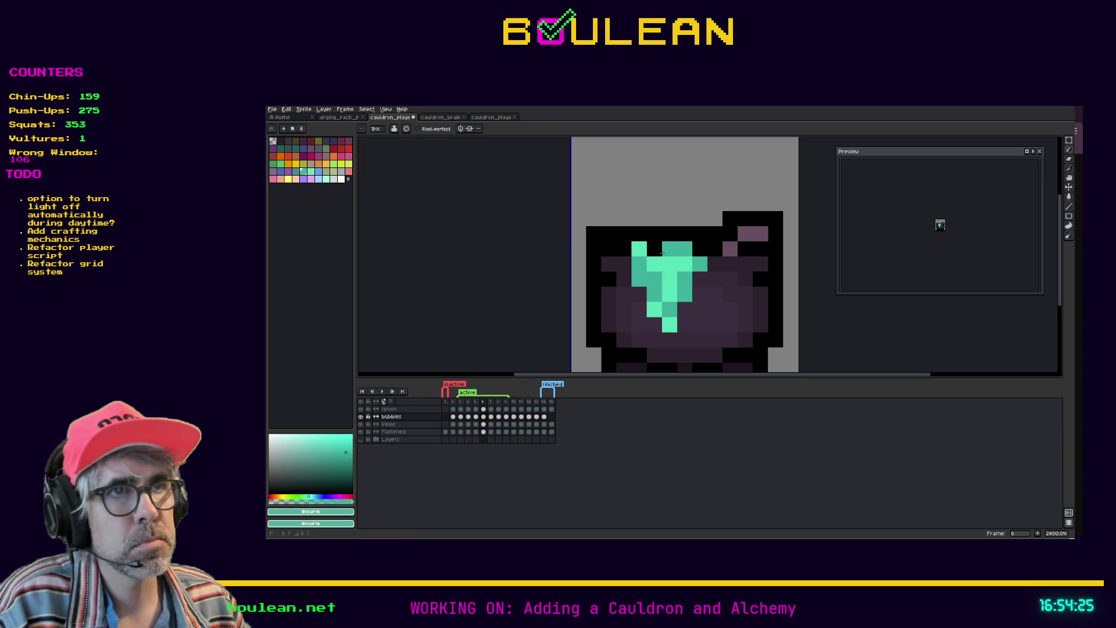
{"action": "key", "text": "i"}
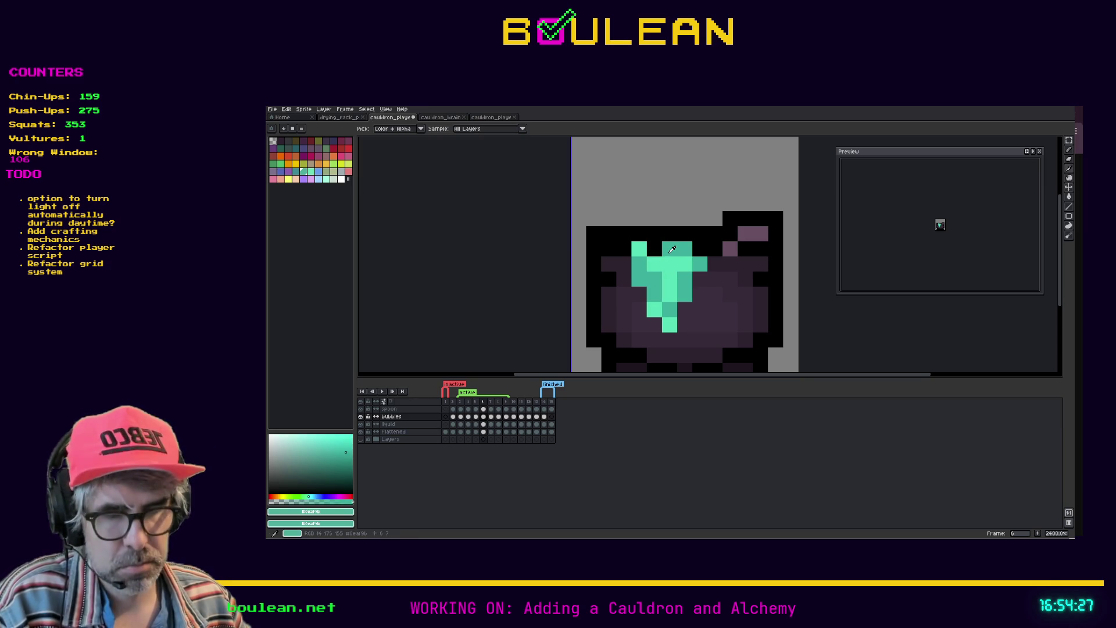
{"action": "key", "text": "b"}
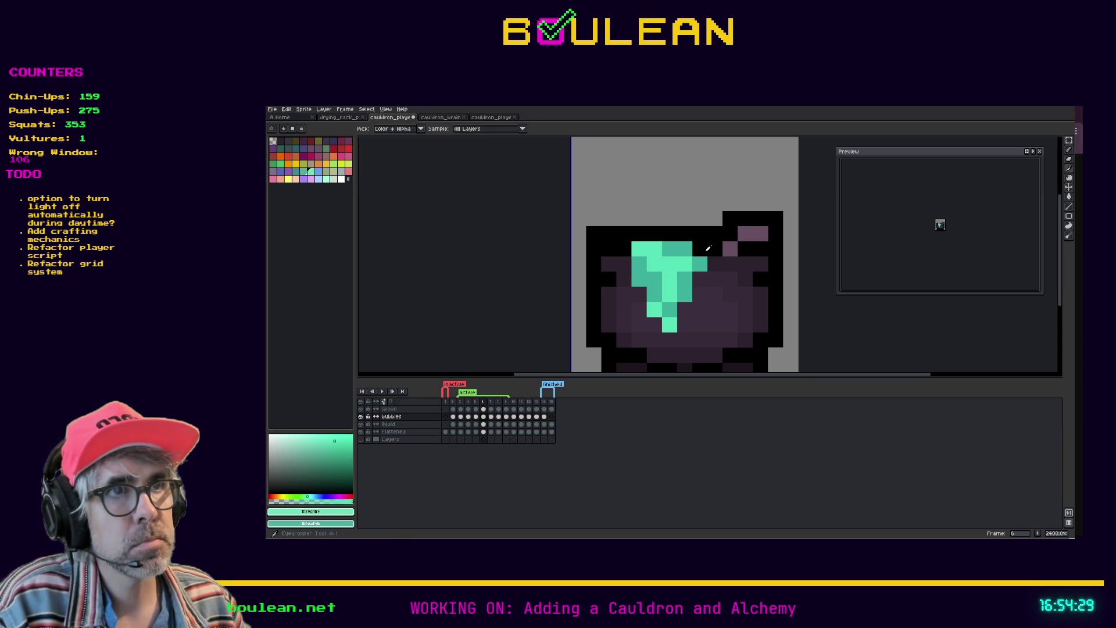
{"action": "left_click", "coordinate": [648, 250], "text": "alt"}
{"action": "key", "text": "ctrl+z"}
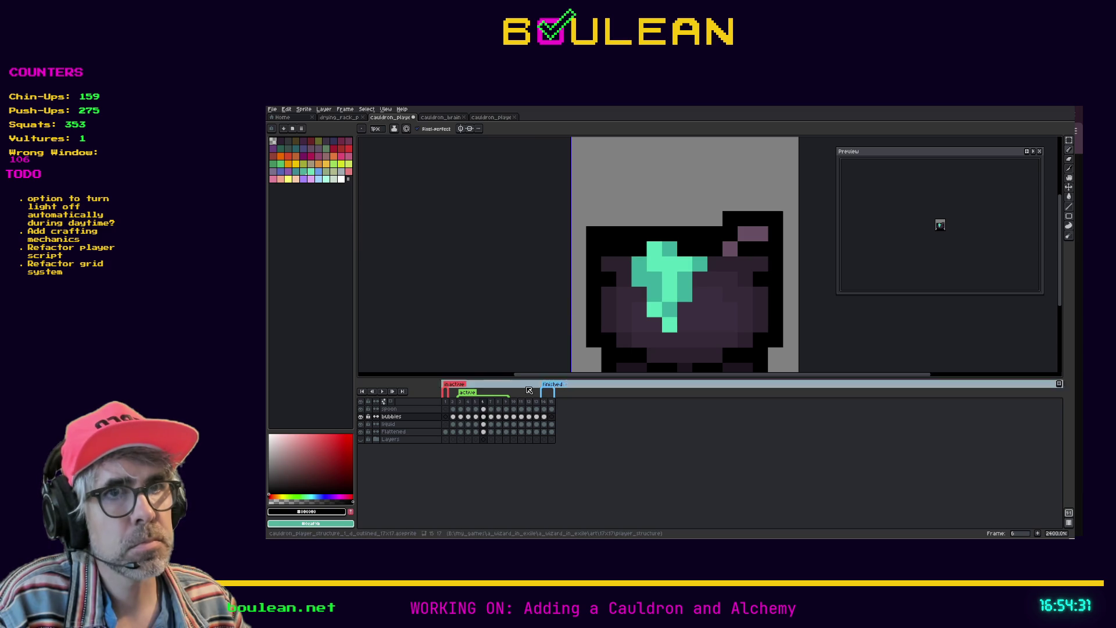
{"action": "key", "text": "Return"}
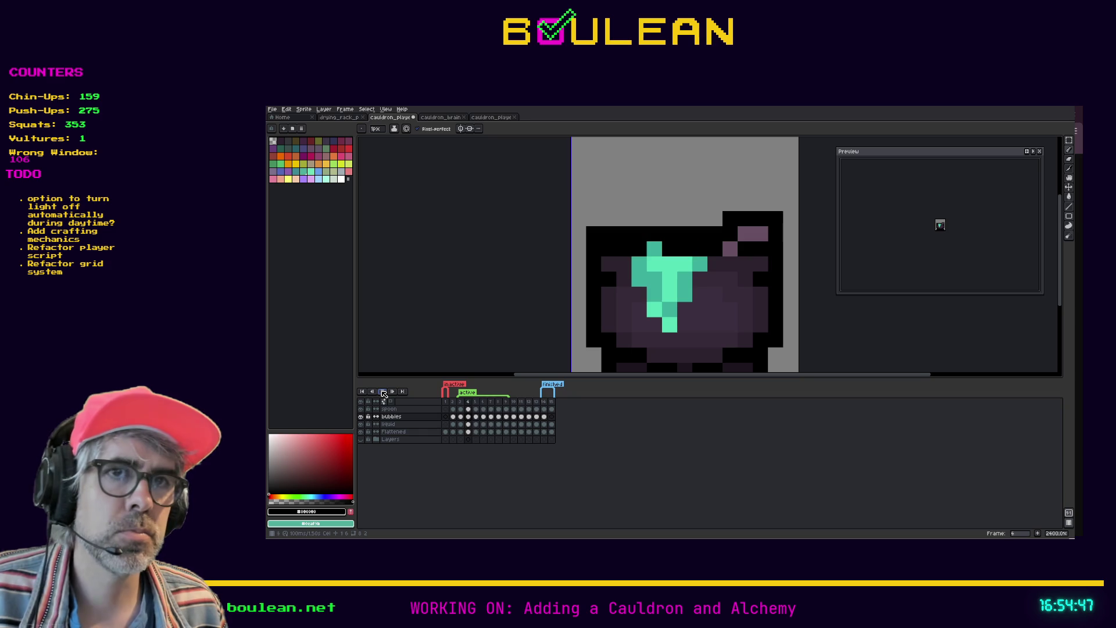
{"action": "left_click", "coordinate": [383, 392]}
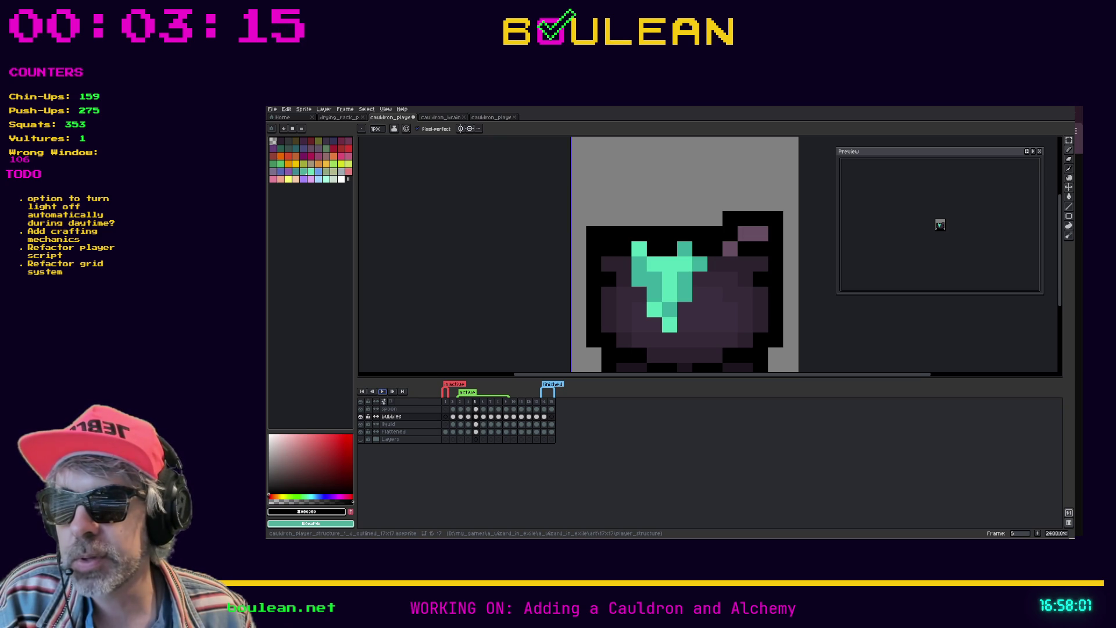
Step: Zoom out, view frames 1 and 3, play the loop, then step through frames 13, 14 and 15
{"action": "scroll", "coordinate": [662, 337], "scroll_direction": "down", "scroll_amount": 1}
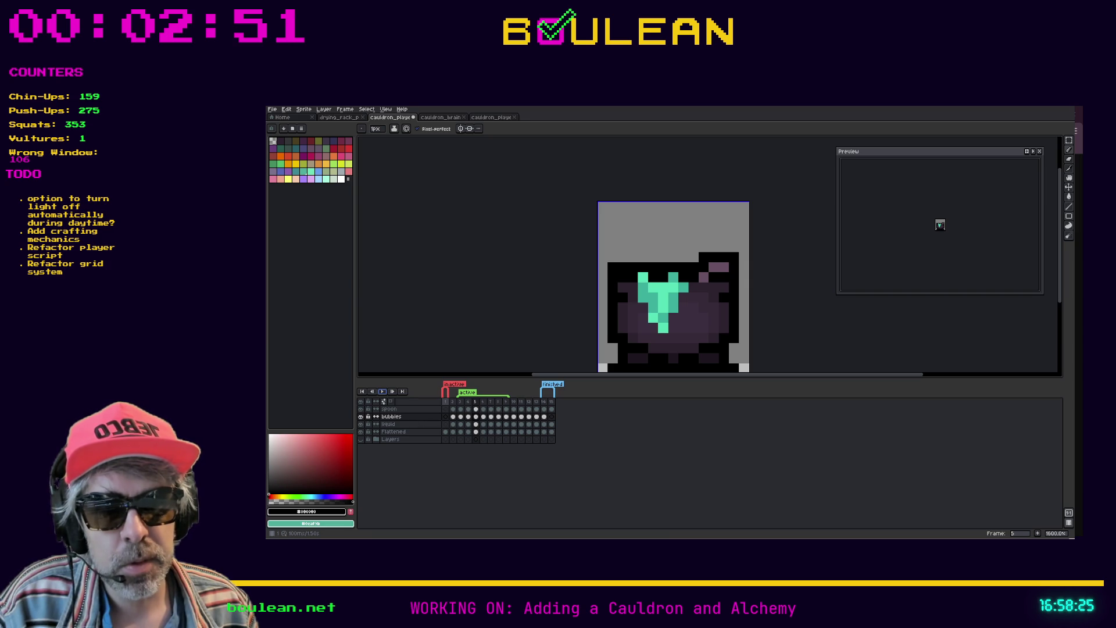
{"action": "left_click", "coordinate": [446, 402]}
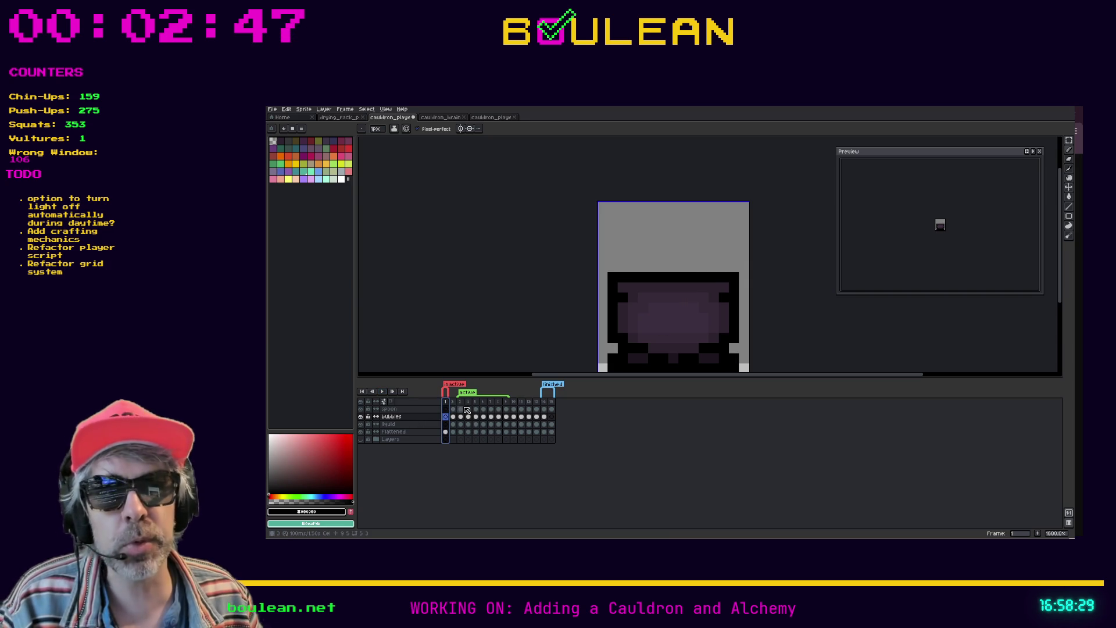
{"action": "left_click", "coordinate": [465, 408]}
{"action": "key", "text": "Return"}
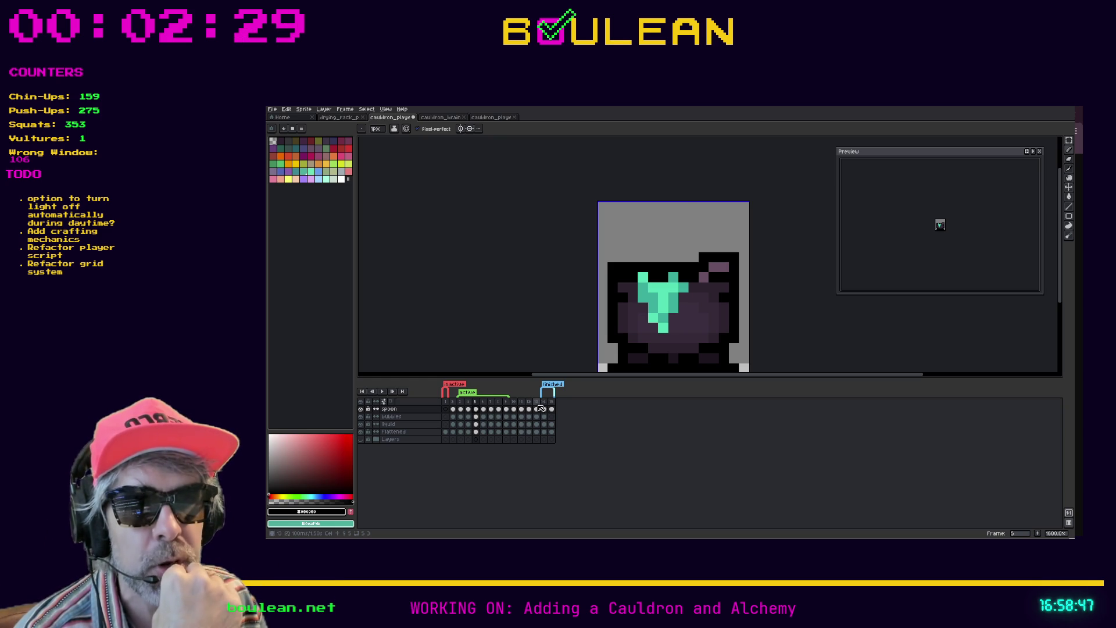
{"action": "left_click", "coordinate": [540, 408]}
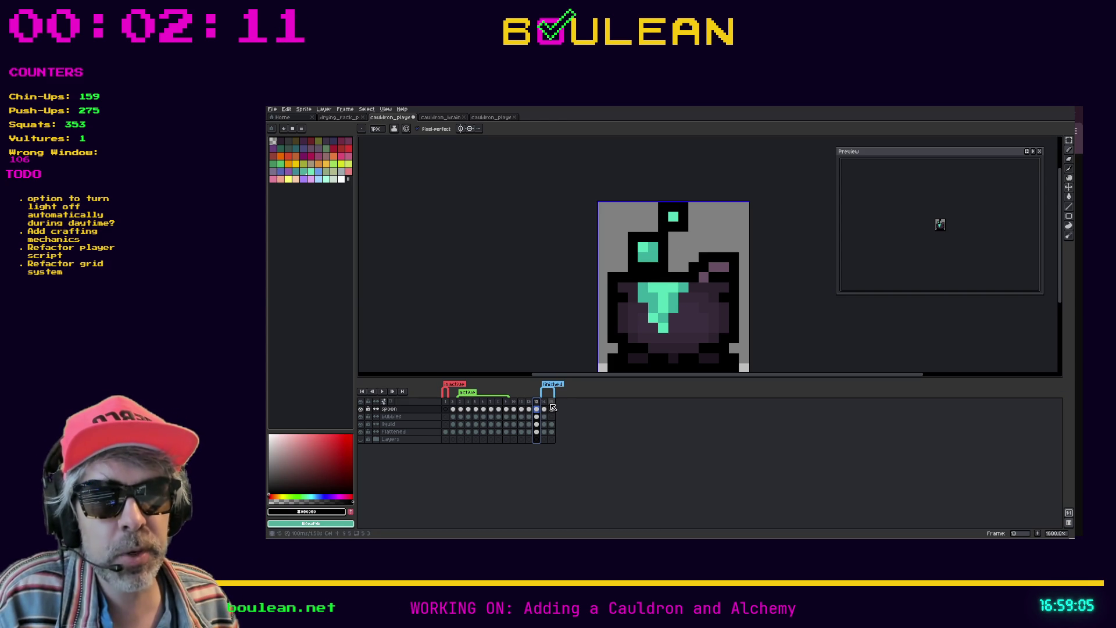
{"action": "left_click", "coordinate": [546, 405]}
{"action": "left_click", "coordinate": [551, 405]}
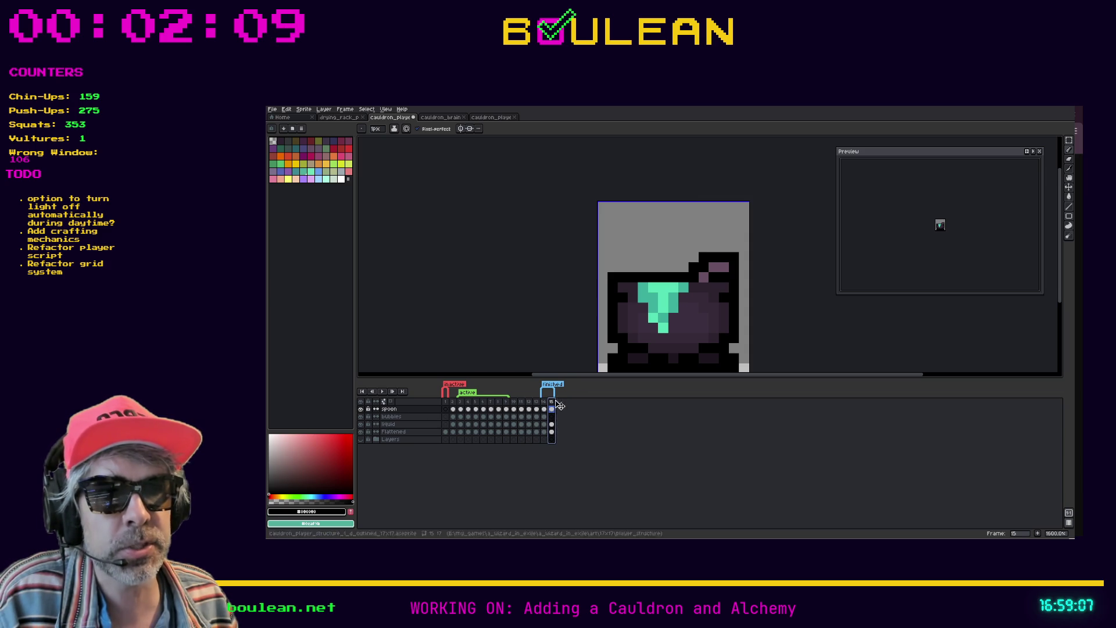